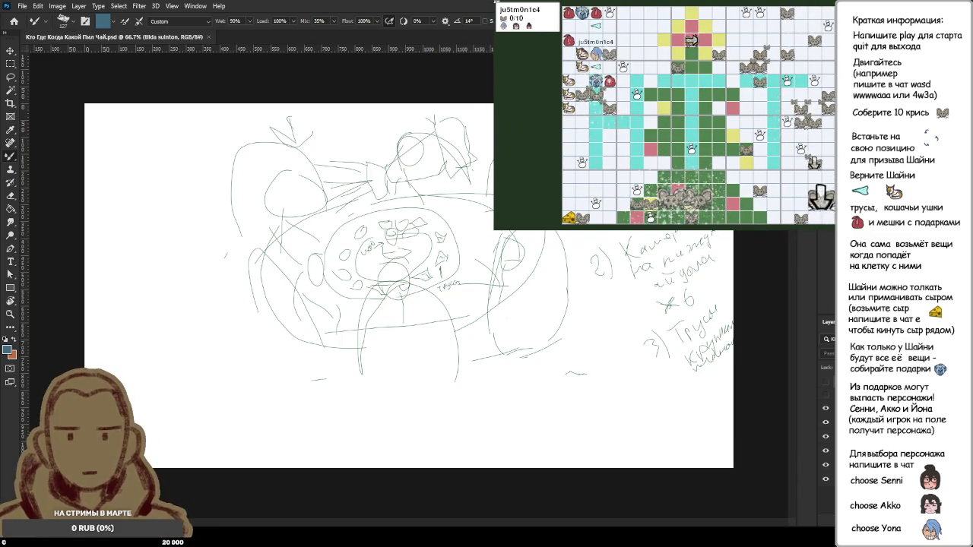
Step: Hide the sketch, compare the painted face against its photo, then hide the reference photo
click(825, 396)
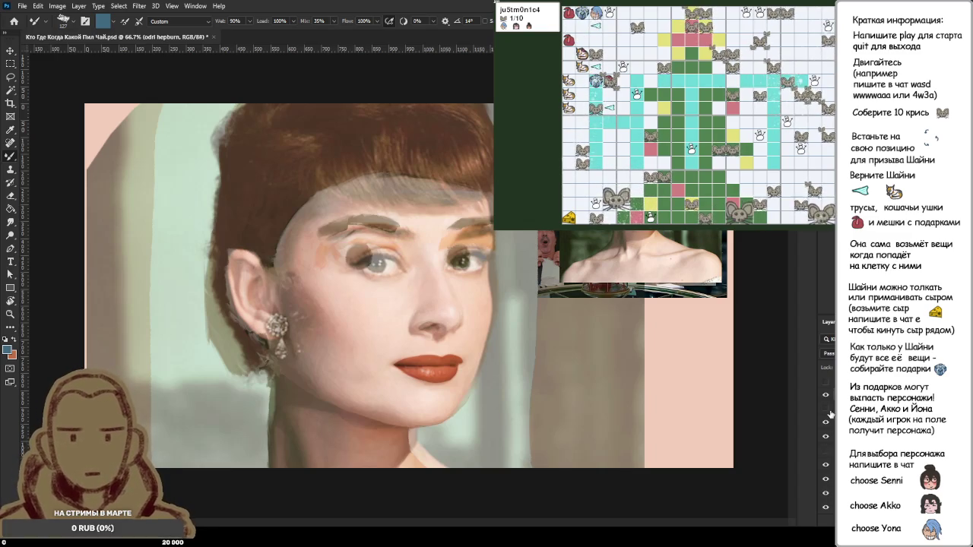
click(825, 428)
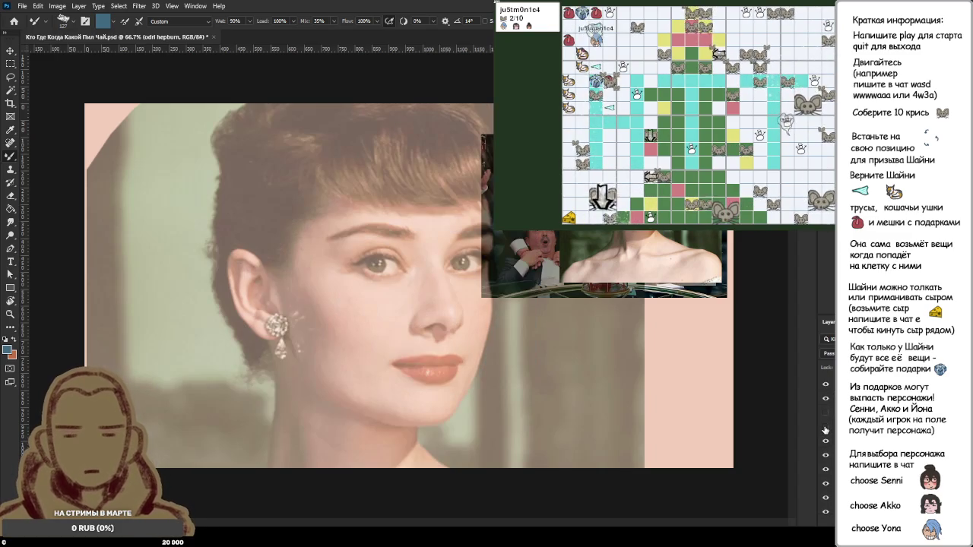
click(825, 411)
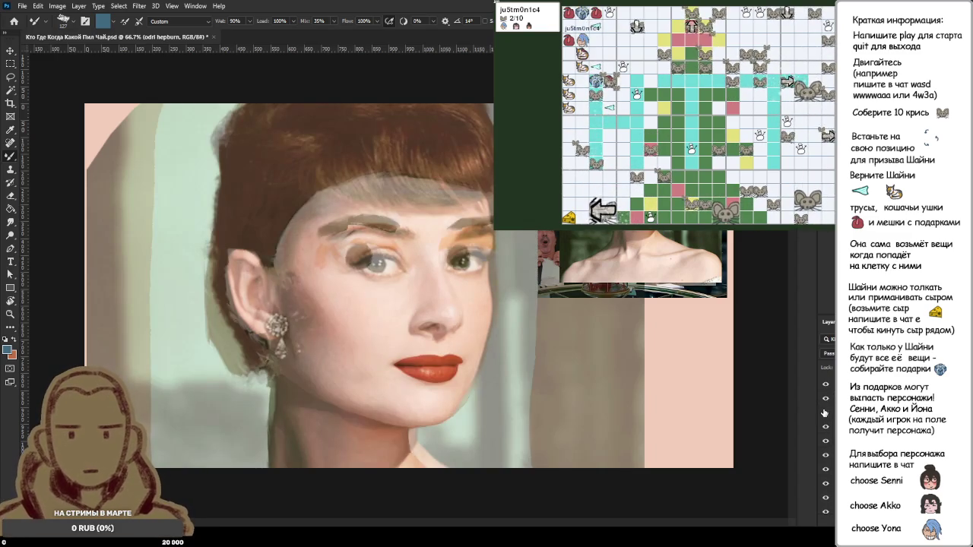
click(824, 430)
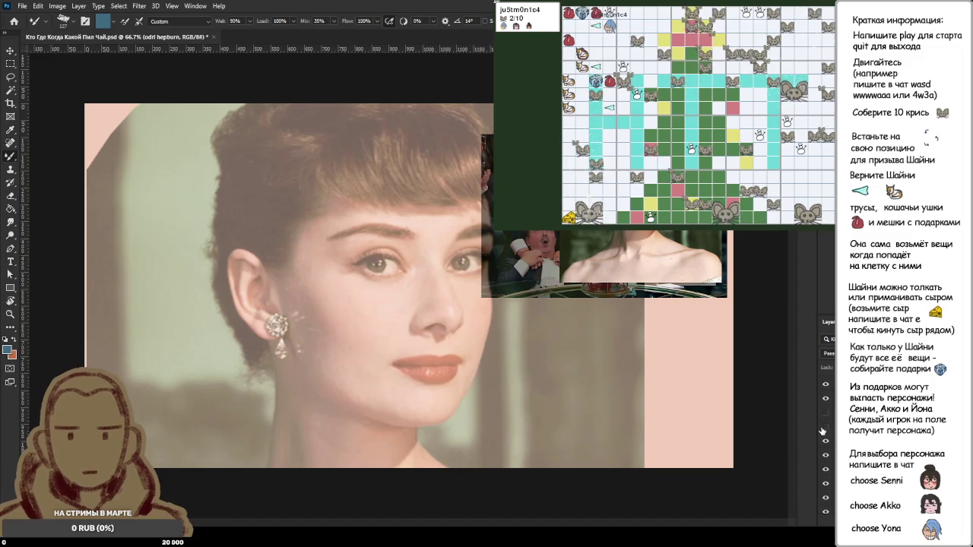
click(823, 431)
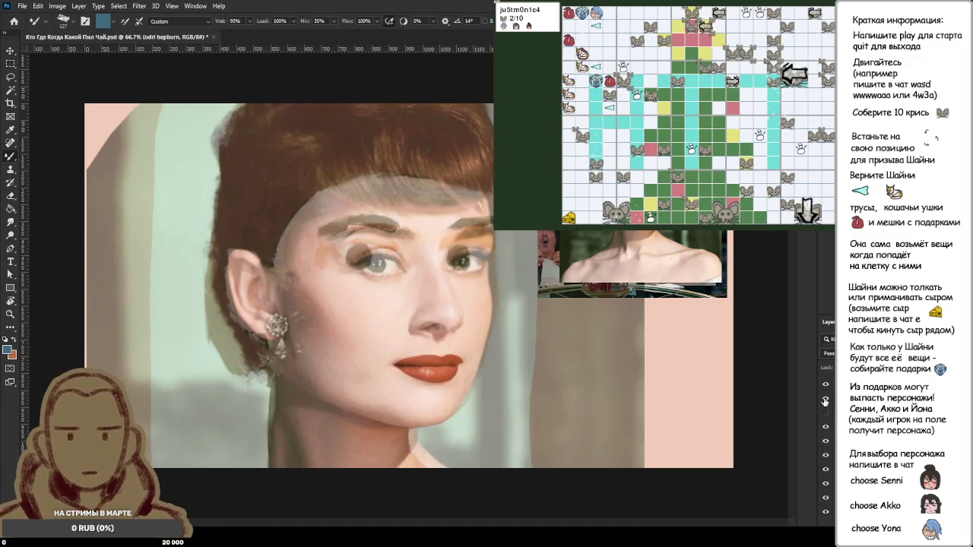
click(825, 402)
Step: Briefly hide and restore the painted portrait to peek at the sketch beneath
scroll(399, 292, down, 3)
scroll(399, 292, up, 1)
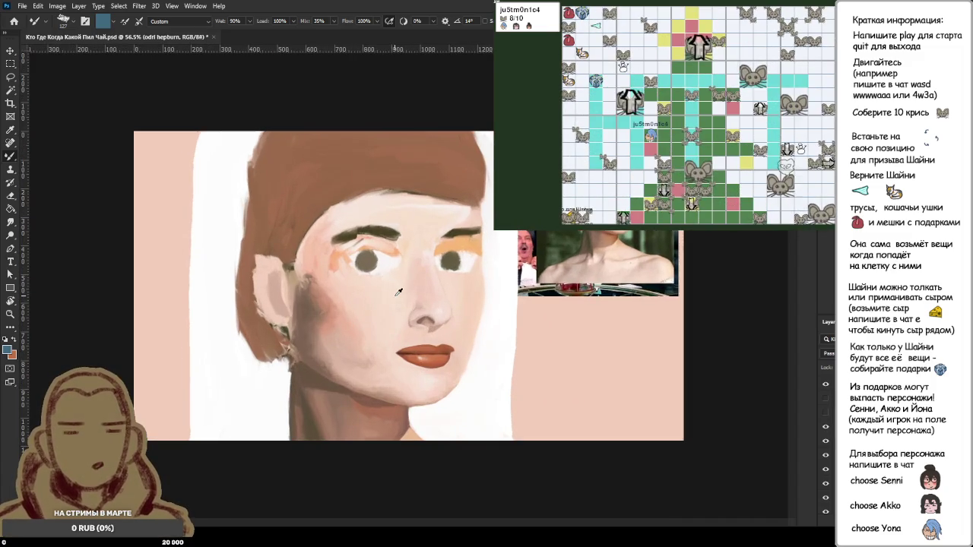
scroll(397, 314, up, 2)
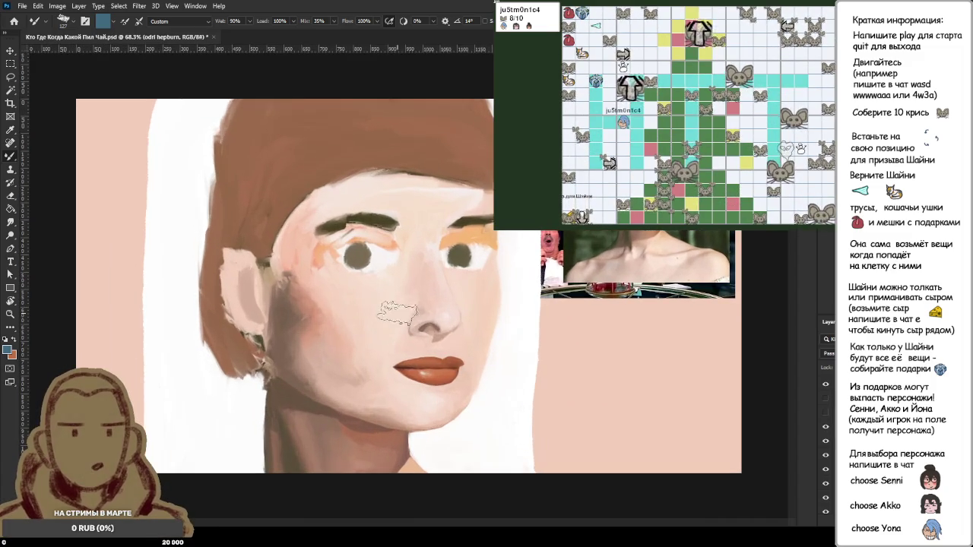
scroll(397, 313, down, 1)
scroll(830, 410, up, 1)
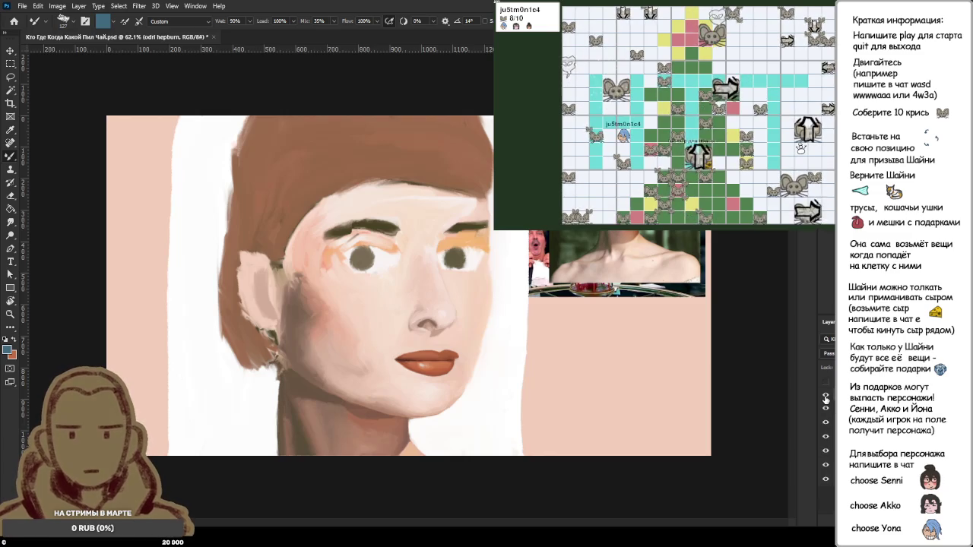
click(827, 400)
click(826, 400)
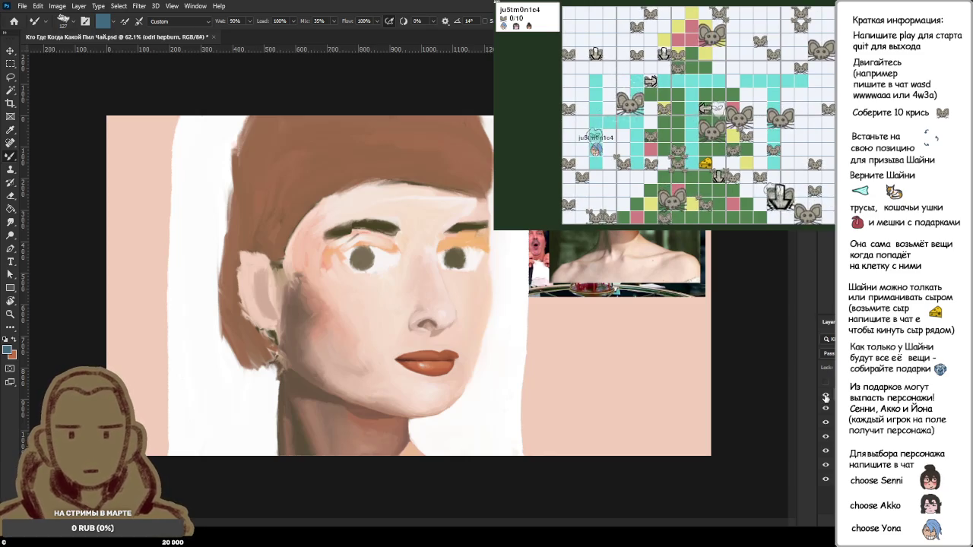
Step: Toggle the painted portrait off, on and off again, leaving the green sketch showing
click(827, 398)
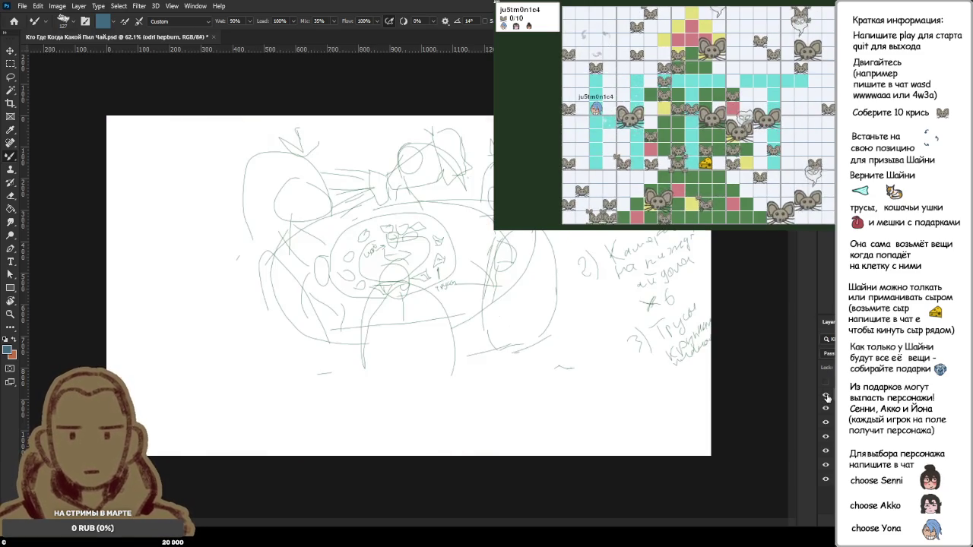
click(827, 399)
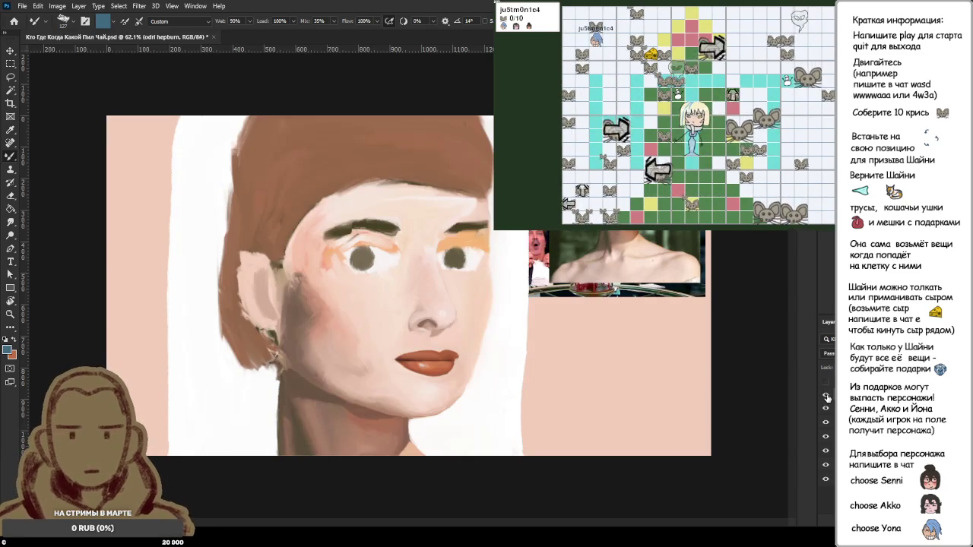
click(827, 398)
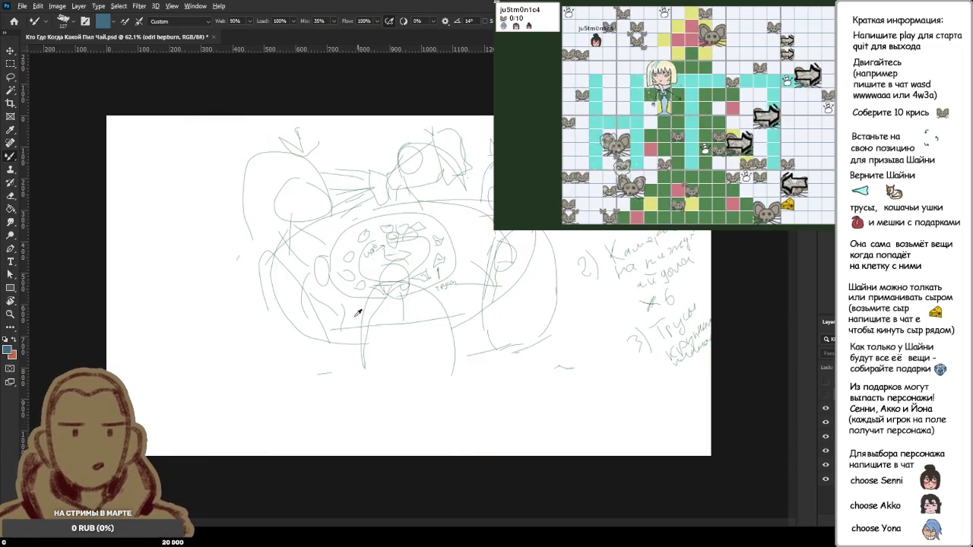
scroll(319, 258, up, 2)
scroll(304, 224, down, 3)
scroll(300, 258, down, 2)
scroll(302, 261, up, 4)
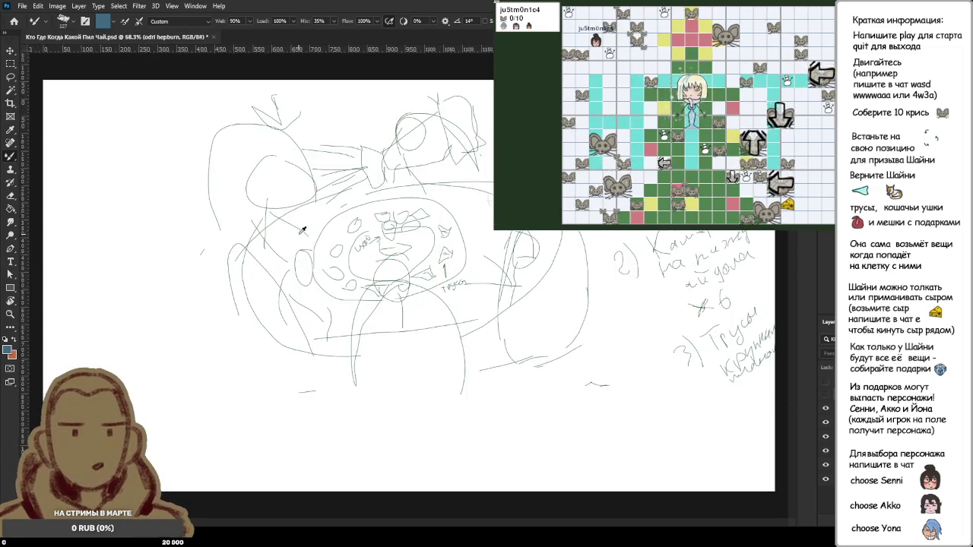
scroll(302, 229, down, 2)
Step: Save the layered portrait PSD with Ctrl+S
key(ctrl+s)
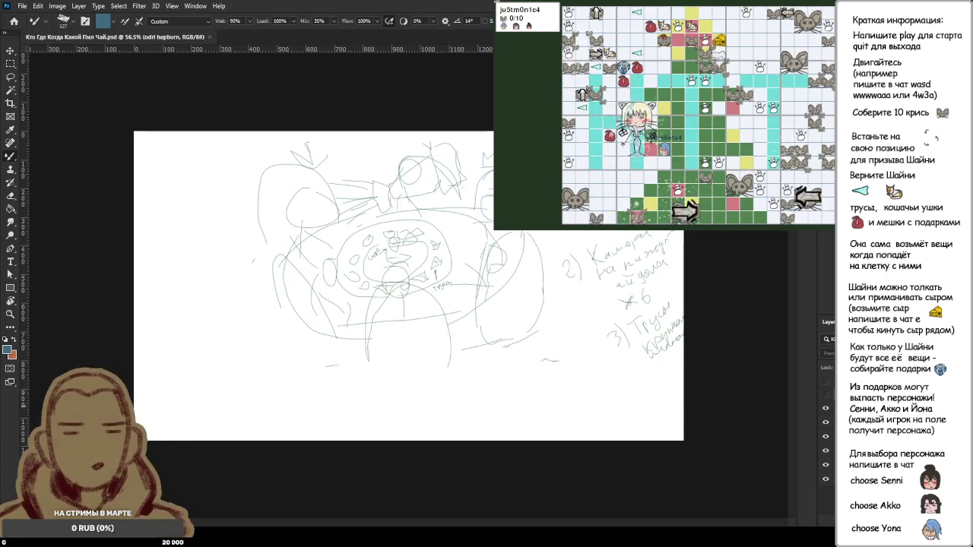
Step: Select the second portrait, show its reference photo, and flick its painted study on and off
key(alt+bracketleft)
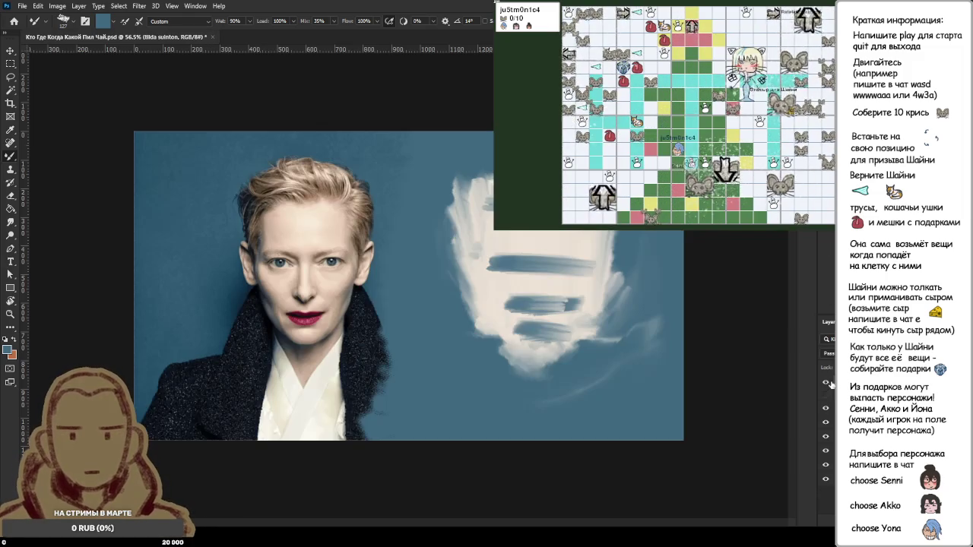
click(826, 382)
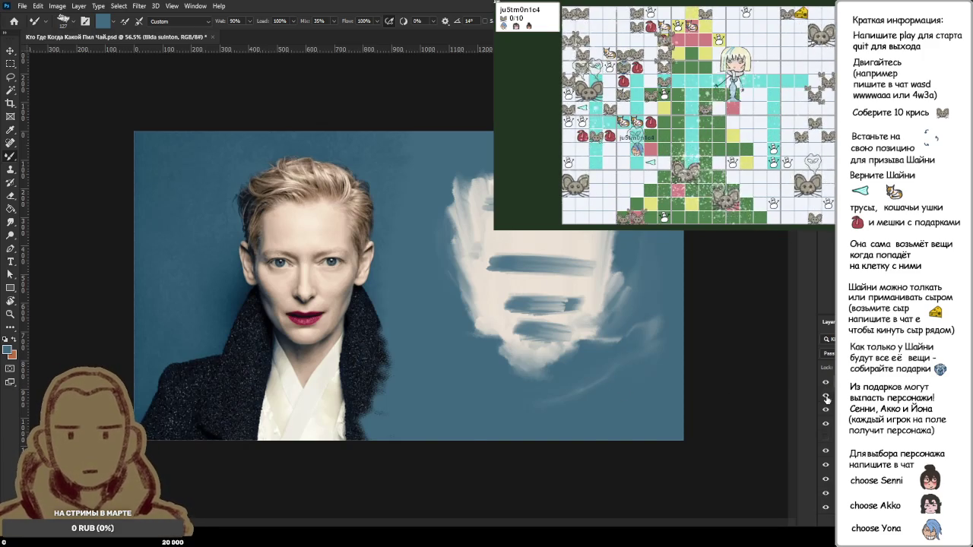
click(826, 397)
click(826, 397)
click(826, 397)
click(826, 397)
click(826, 397)
click(826, 397)
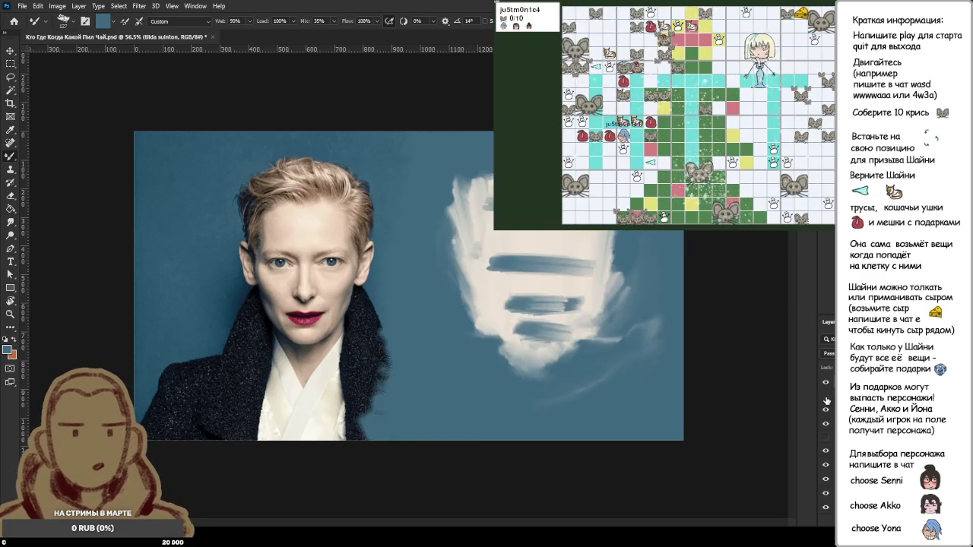
click(826, 399)
click(826, 398)
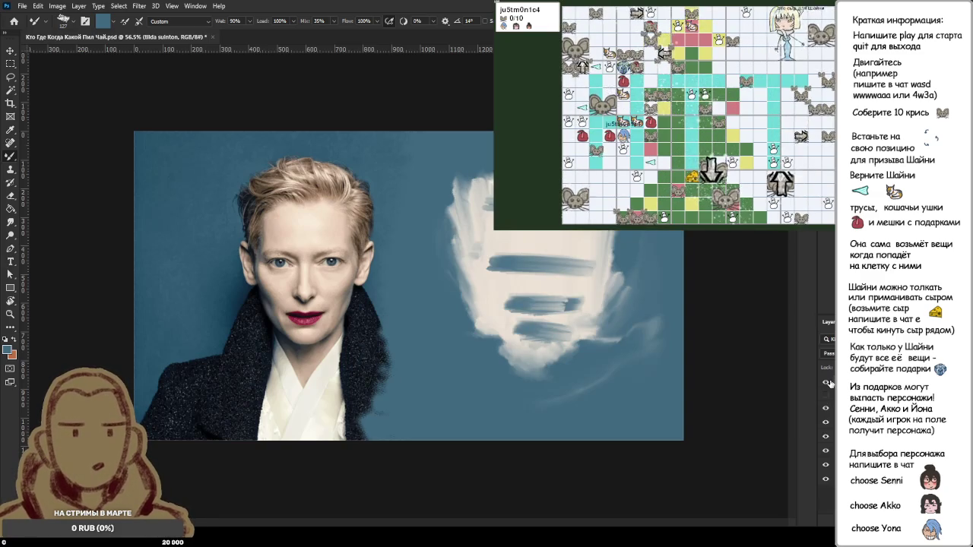
Step: Hide the portrait photo and paint study so only the green composition sketch shows
click(826, 383)
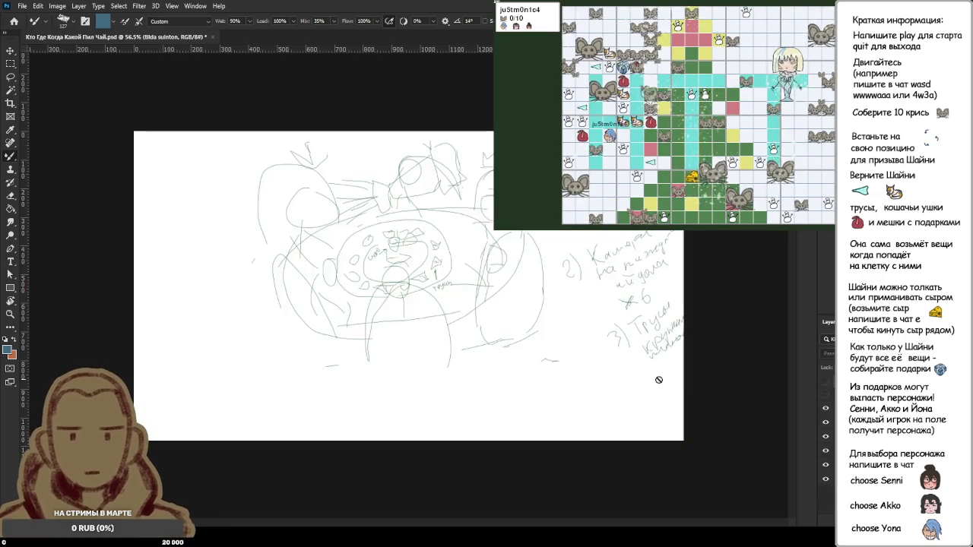
click(826, 383)
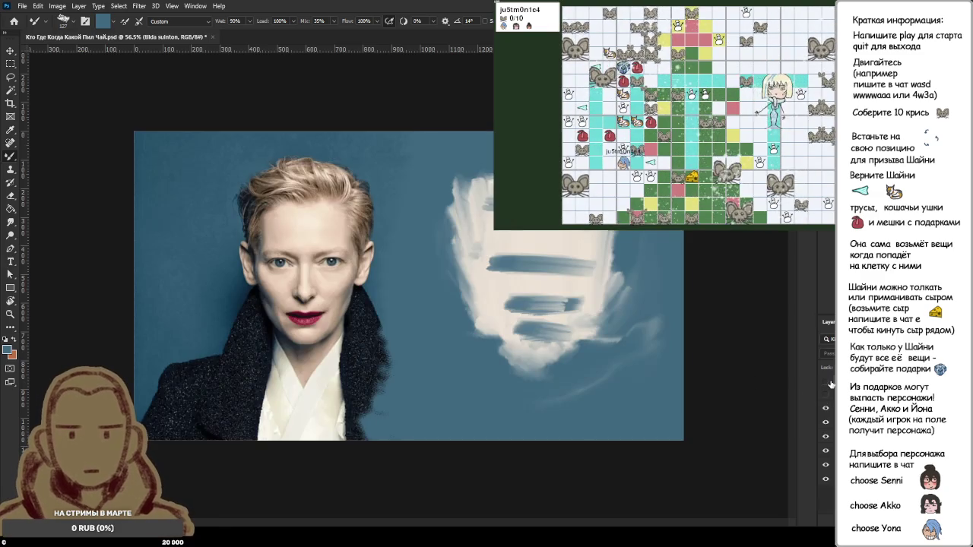
click(827, 383)
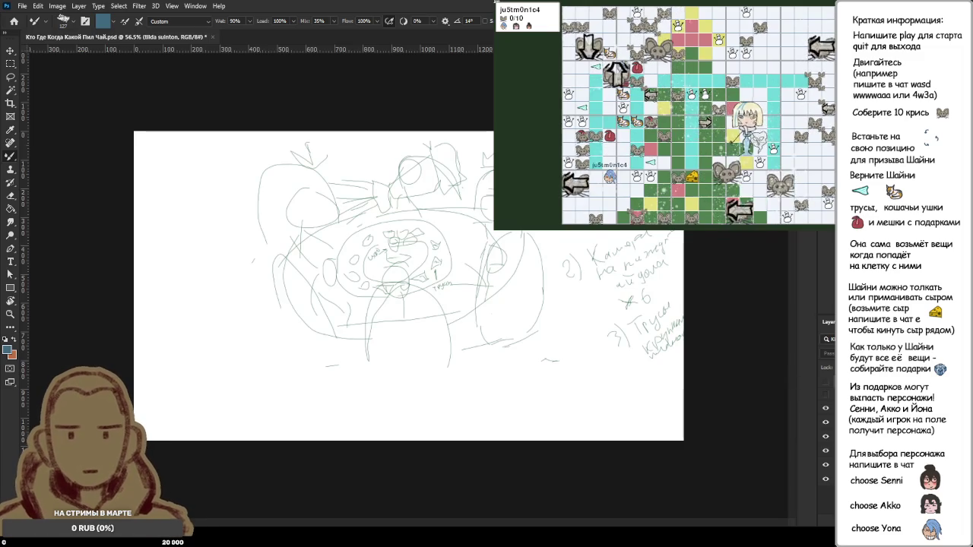
key(alt+bracketleft)
Step: Make the previous portrait layer active again with Alt+]
key(alt+bracketright)
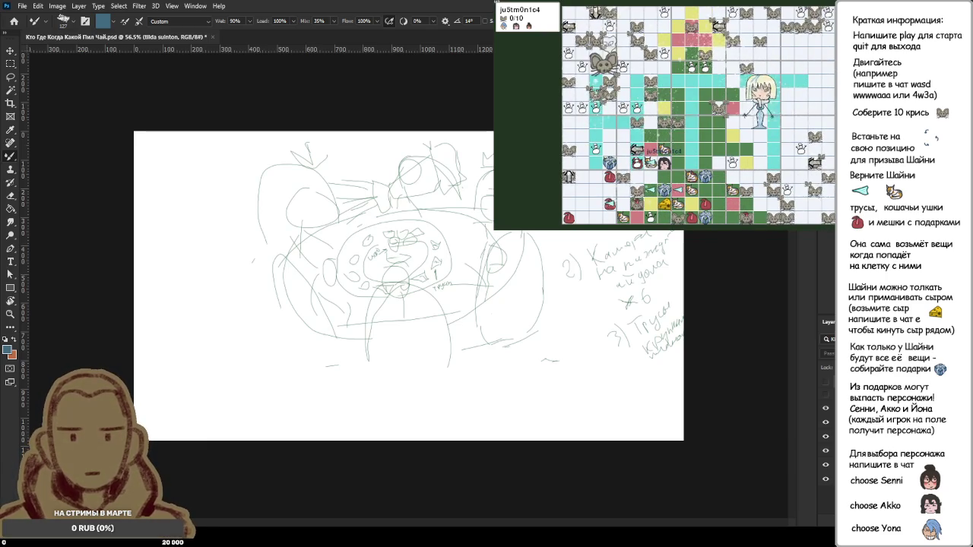
Step: Group the current layer into Group 1, step through the table layers, and add Layer 19
key(ctrl+g)
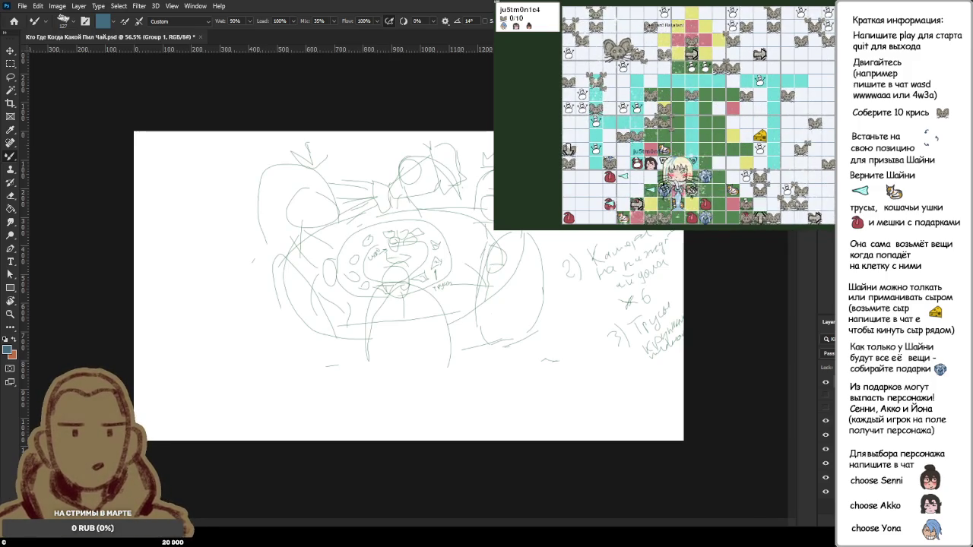
key(alt+bracketleft)
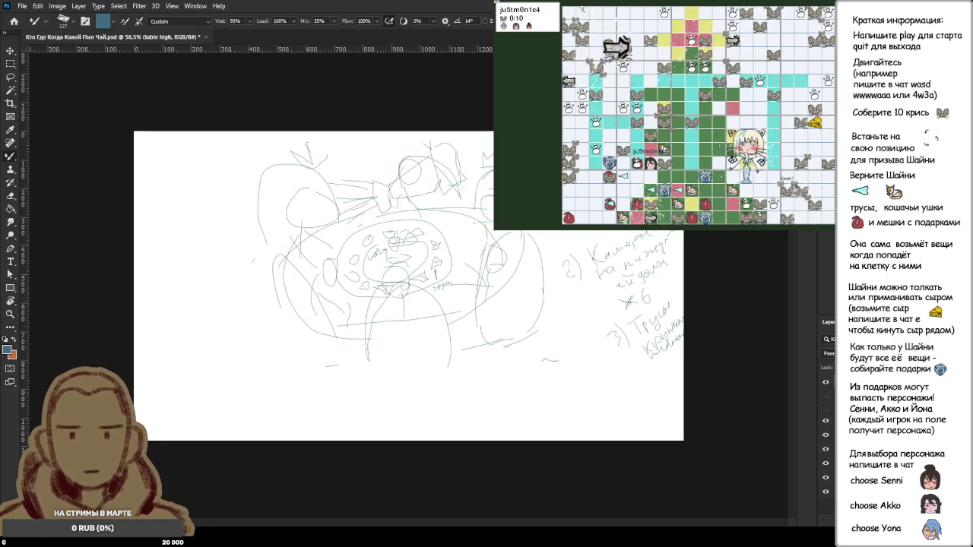
key(alt+bracketleft)
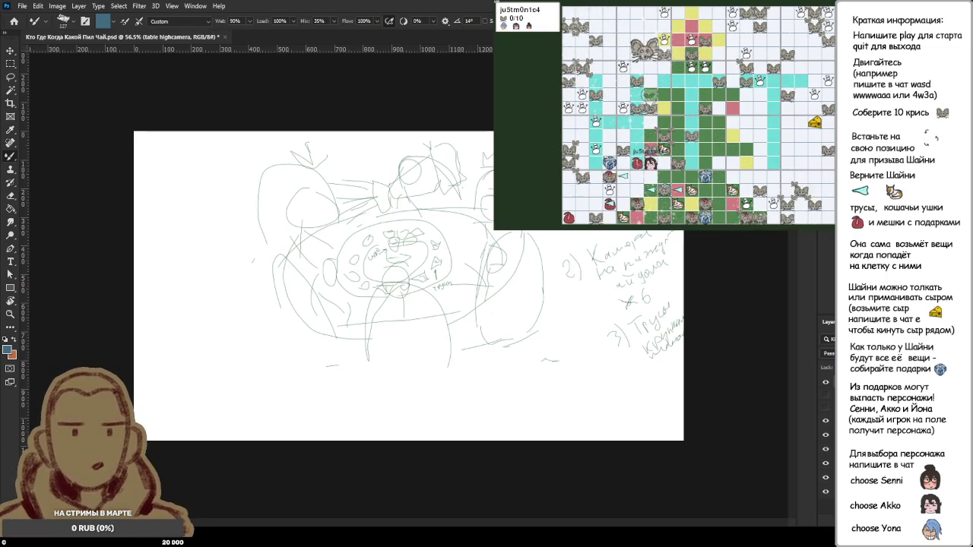
key(ctrl+shift+alt+n)
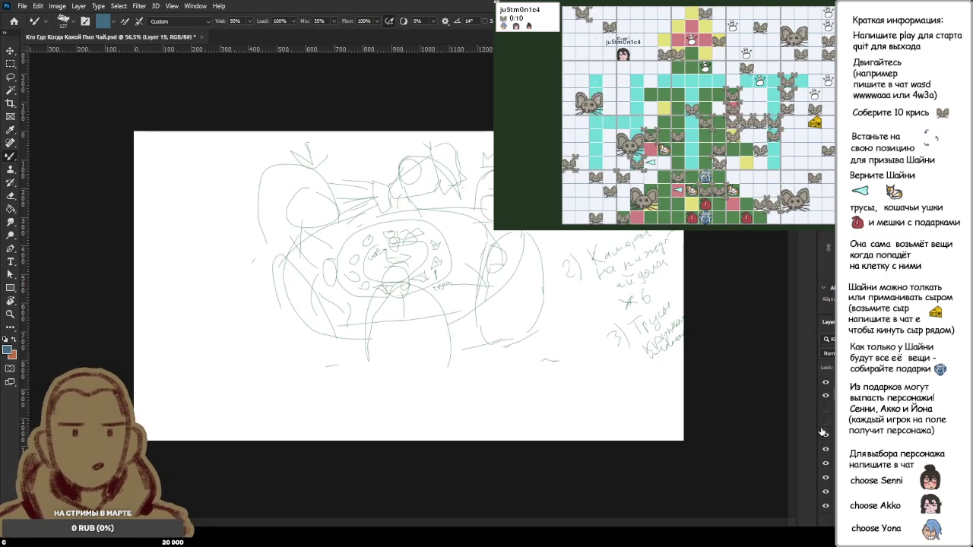
Step: Cycle through Group 1, basse, Layer 5 and table highcamera toward Layer 19
key(ctrl+g)
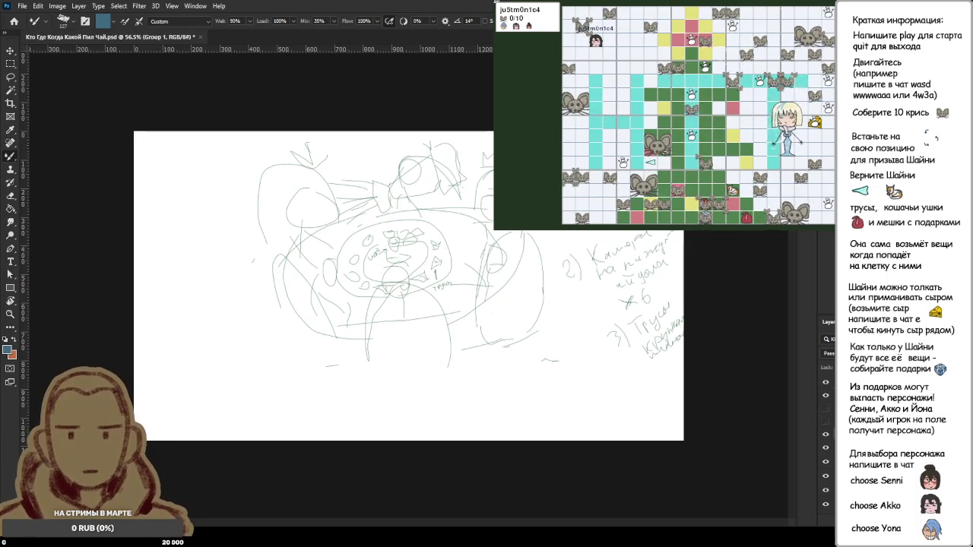
key(alt+bracketleft)
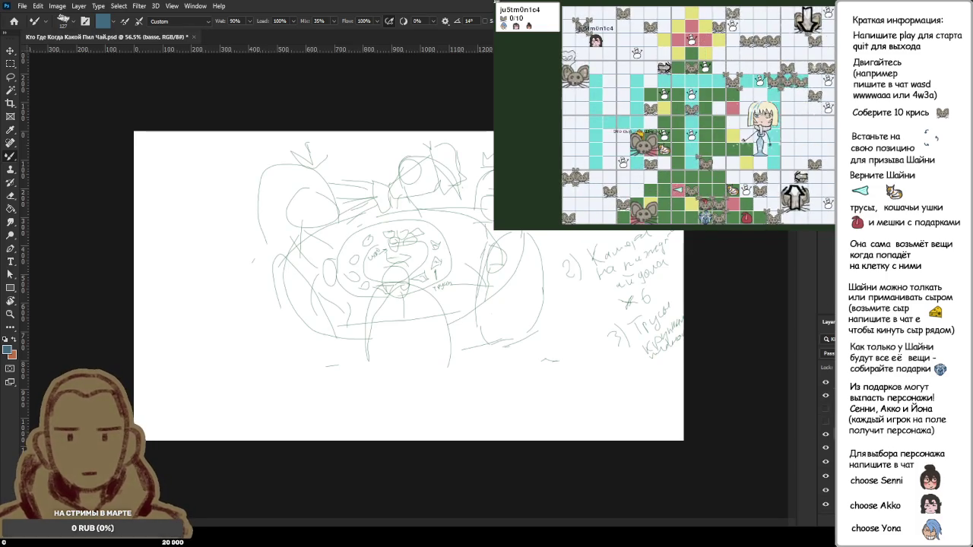
key(alt+bracketleft)
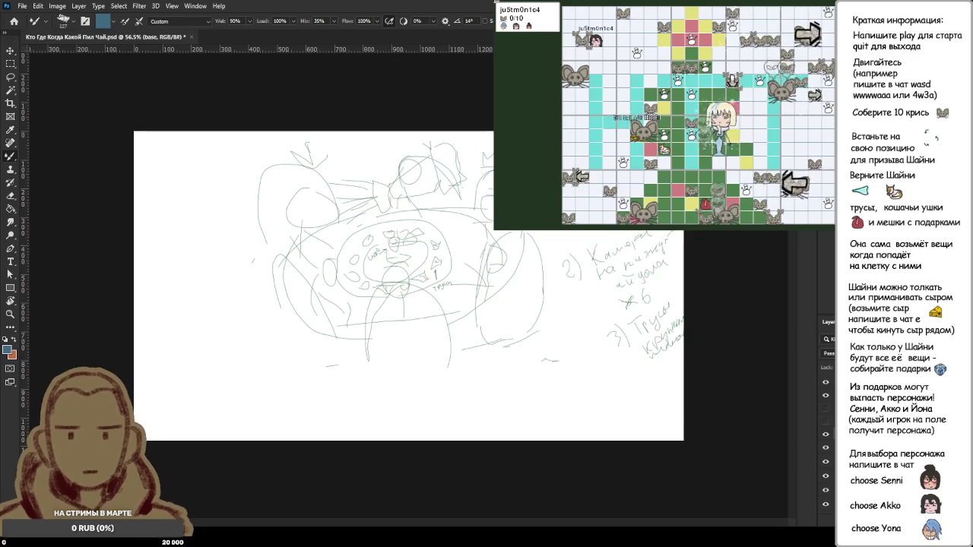
key(shift+alt+bracketleft)
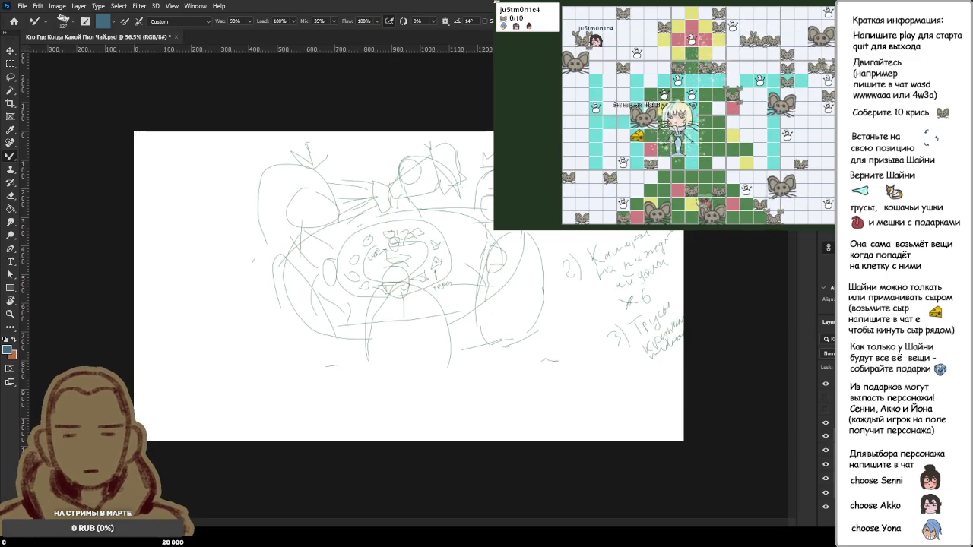
key(alt+bracketleft)
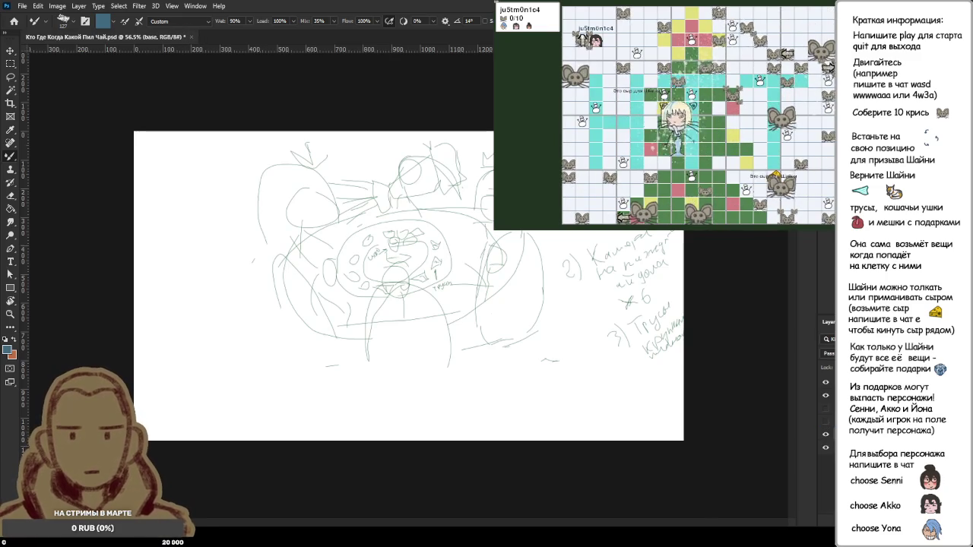
key(alt+bracketleft)
key(alt+bracketleft)
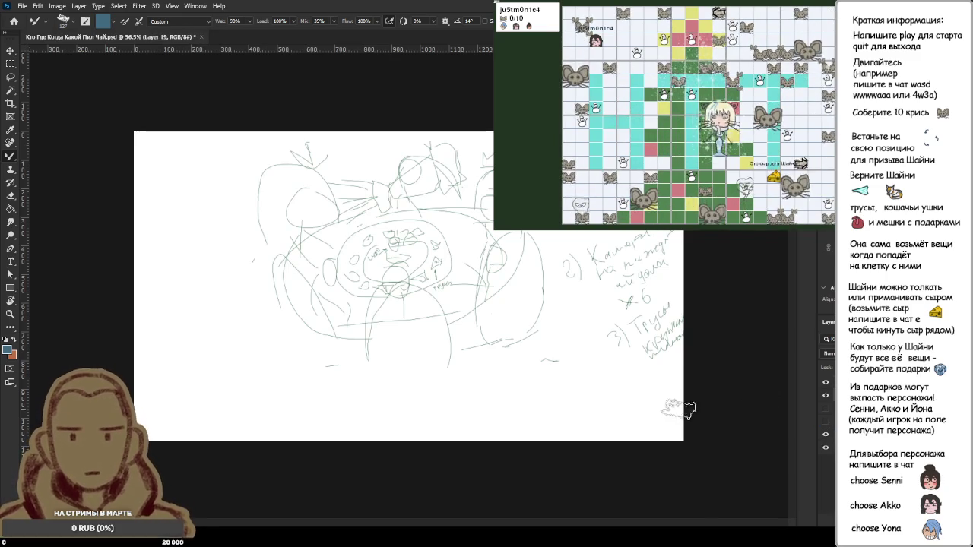
Step: Hide the green sketch layer, then undo a blue zigzag test stroke on the canvas
click(824, 431)
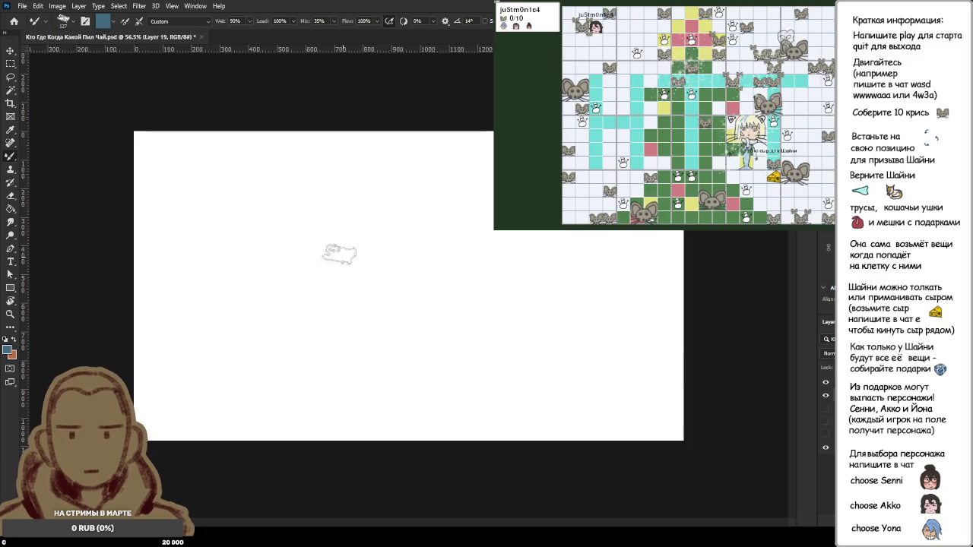
drag(399, 236, 388, 283)
drag(472, 279, 425, 334)
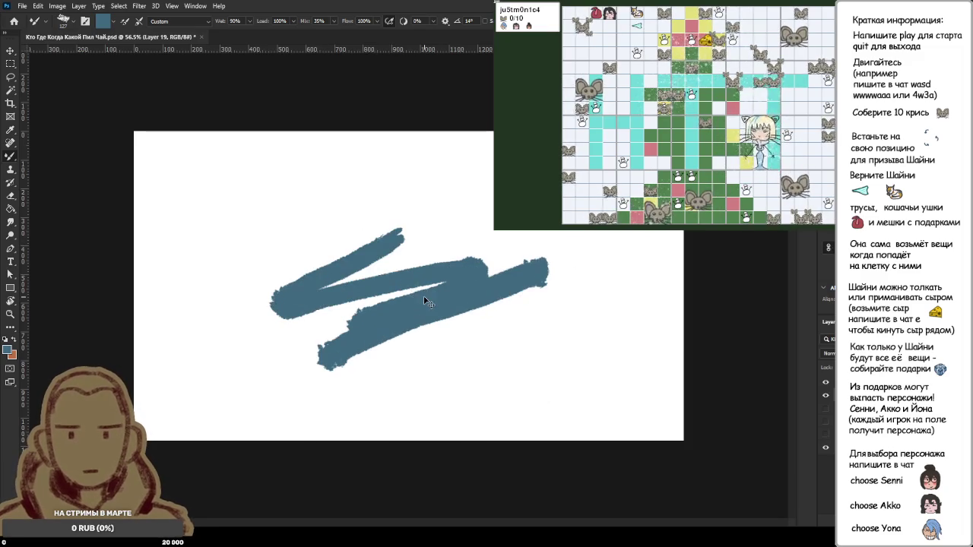
key(ctrl+z)
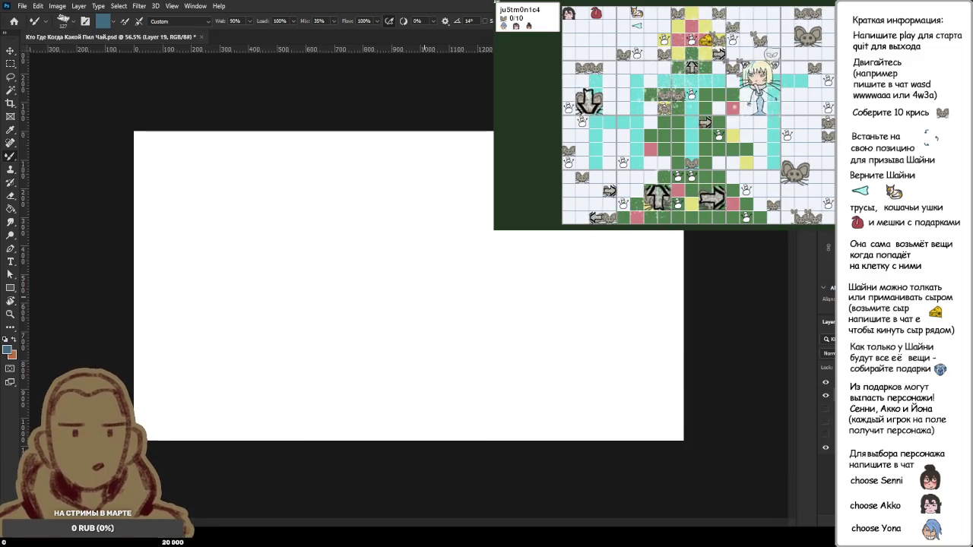
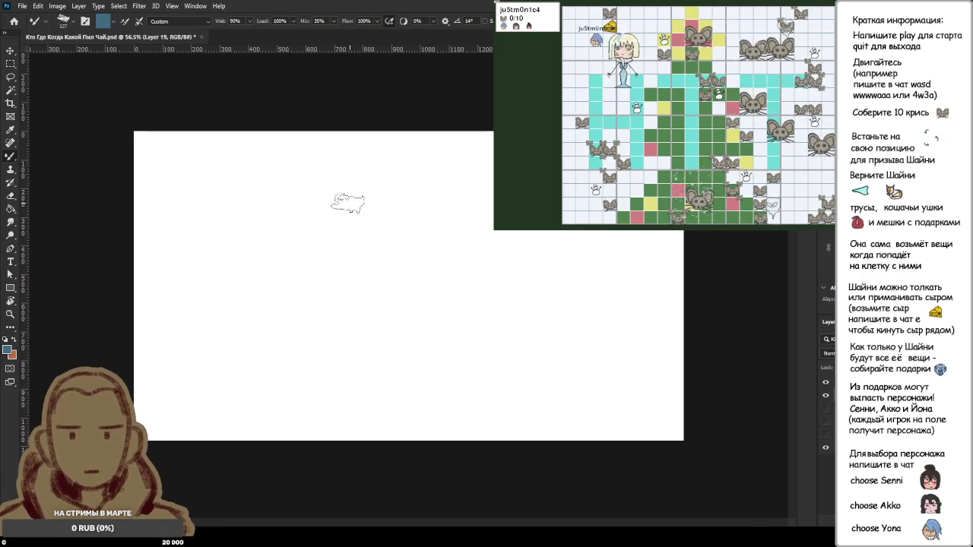
Step: Paint trial blue oval strokes on the canvas, then undo them back to blank
drag(363, 220, 326, 248)
drag(294, 286, 384, 256)
key(ctrl+z)
key(ctrl+z)
drag(426, 221, 363, 288)
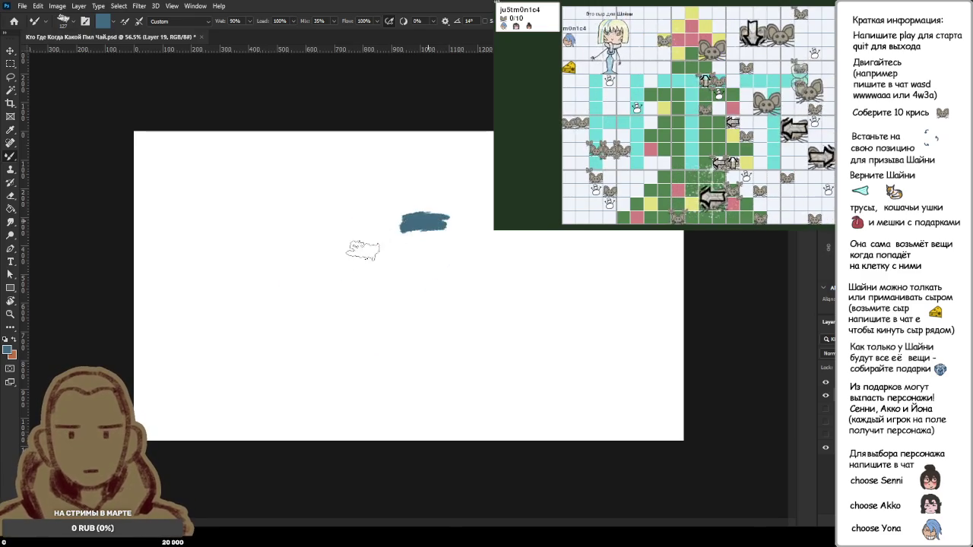
key(ctrl+z)
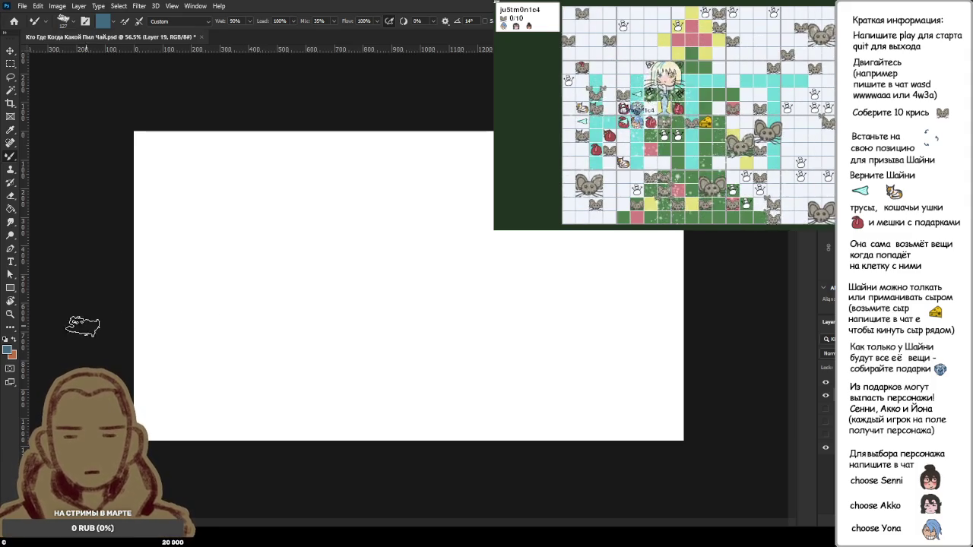
Step: Paint rough black Mixer Brush strokes around the canvas edges and through the middle
key(i)
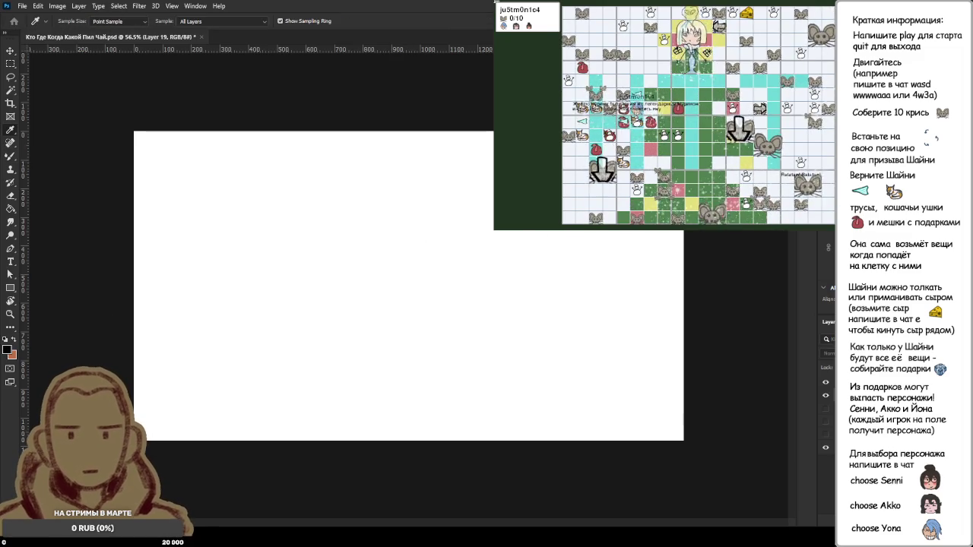
key(b)
click(284, 180)
mouse_move(241, 224)
mouse_down()
mouse_move(109, 228)
mouse_move(262, 384)
mouse_move(201, 409)
mouse_move(387, 441)
mouse_up()
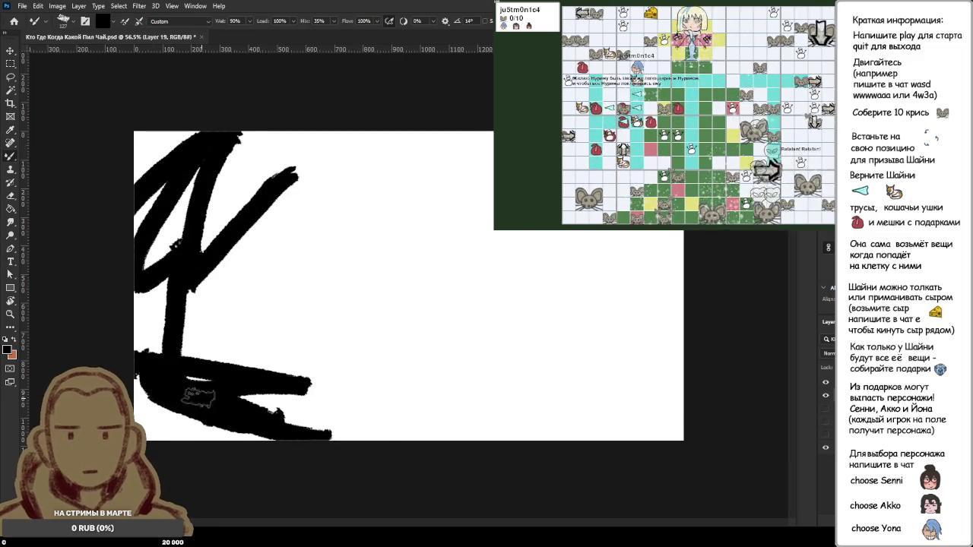
mouse_move(593, 425)
mouse_down()
mouse_move(675, 323)
mouse_move(677, 335)
mouse_move(680, 251)
mouse_up()
mouse_move(494, 135)
mouse_down()
mouse_move(312, 140)
mouse_move(175, 221)
mouse_up()
mouse_move(213, 133)
mouse_down()
mouse_move(163, 184)
mouse_move(138, 312)
mouse_move(146, 357)
mouse_up()
drag(365, 167, 418, 281)
mouse_move(357, 163)
mouse_down()
mouse_move(387, 250)
mouse_move(403, 200)
mouse_move(456, 270)
mouse_up()
mouse_move(547, 232)
mouse_down()
mouse_move(524, 285)
mouse_move(551, 237)
mouse_move(566, 357)
mouse_up()
drag(577, 258, 562, 377)
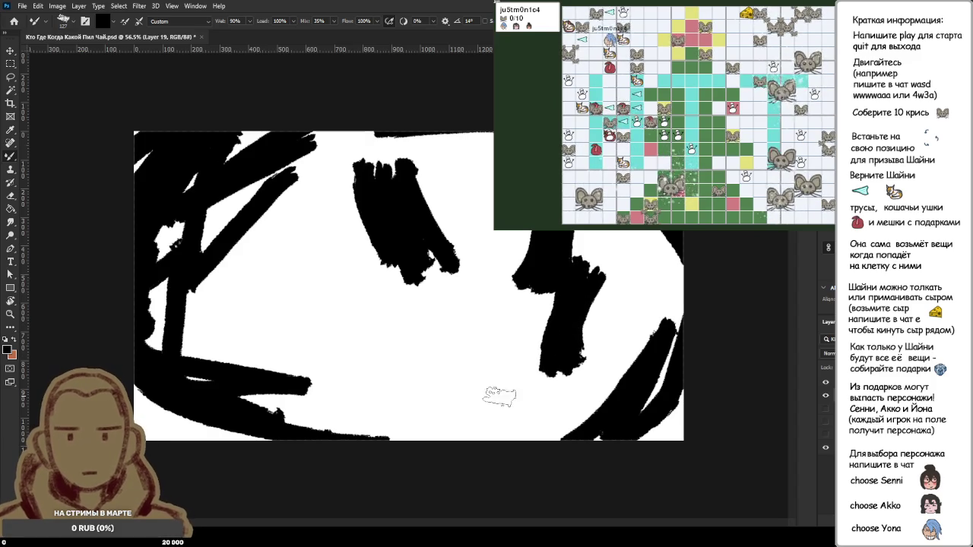
Step: Draw a thick black oval ring mid-canvas for the plate
drag(449, 369, 450, 409)
mouse_move(411, 262)
mouse_down()
mouse_move(349, 342)
mouse_move(434, 380)
mouse_up()
mouse_move(344, 270)
mouse_down()
mouse_move(308, 327)
mouse_move(463, 250)
mouse_up()
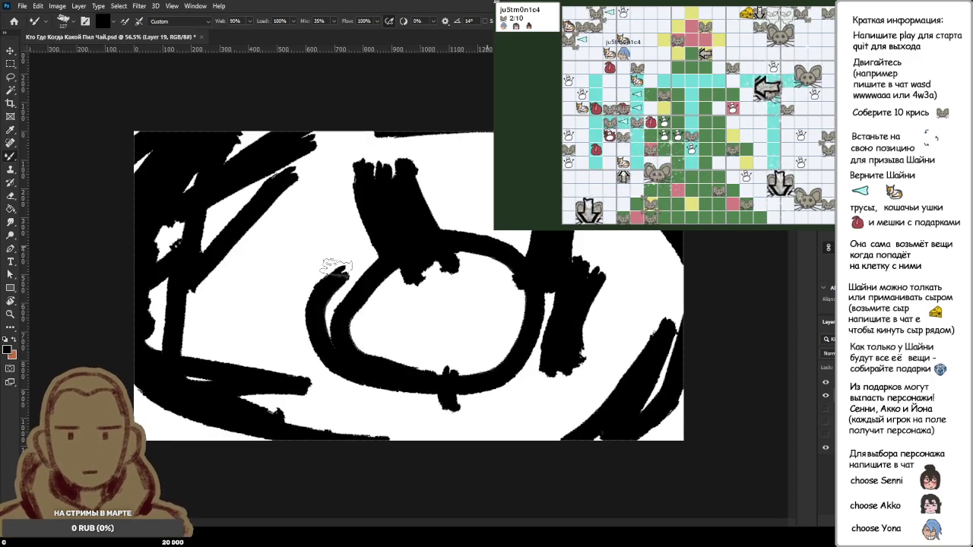
drag(365, 251, 501, 365)
drag(533, 266, 320, 327)
drag(343, 387, 346, 265)
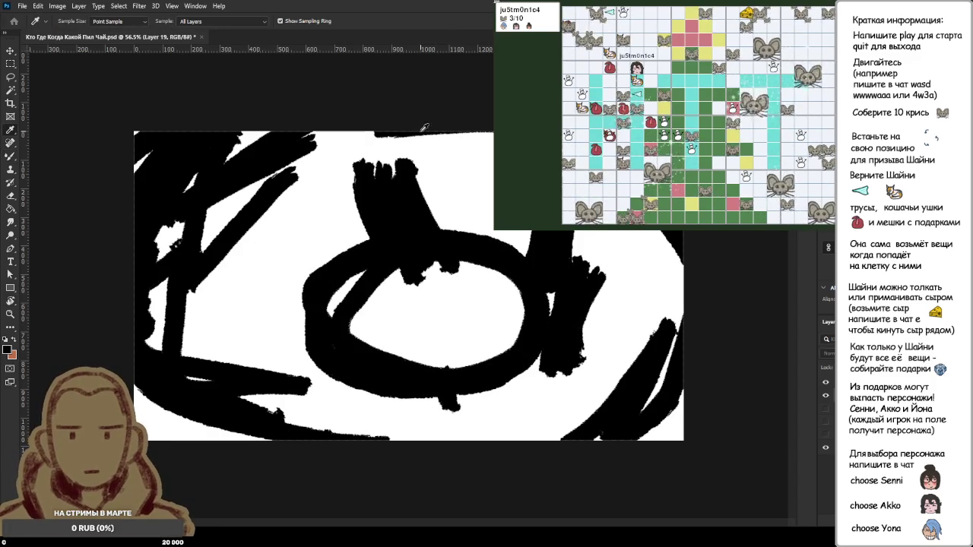
Step: Paint a white highlight around the plate's rim, then fill its inside with dark strokes and grey streaks
alt+click(251, 249)
mouse_move(332, 367)
mouse_down()
mouse_move(525, 384)
mouse_move(544, 274)
mouse_move(448, 228)
mouse_move(340, 254)
mouse_move(315, 337)
mouse_move(414, 380)
mouse_up()
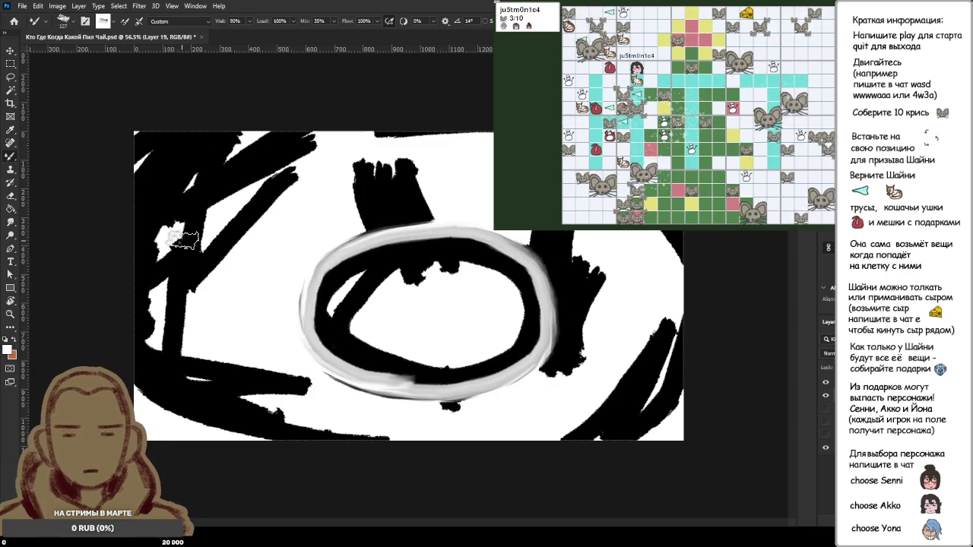
alt+click(162, 189)
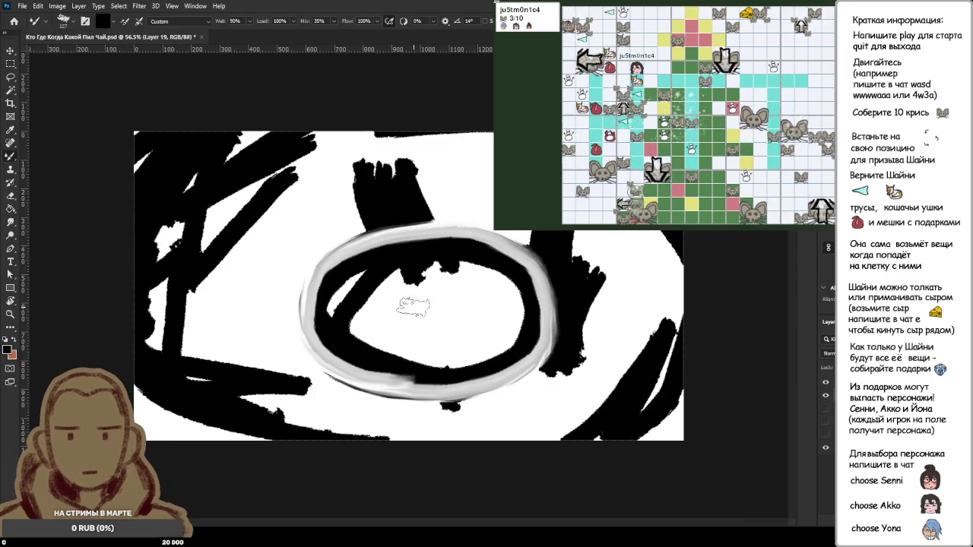
drag(396, 304, 297, 289)
drag(357, 319, 410, 289)
mouse_move(365, 339)
mouse_down()
mouse_move(494, 277)
mouse_move(380, 346)
mouse_move(532, 334)
mouse_move(520, 363)
mouse_up()
drag(515, 281, 449, 338)
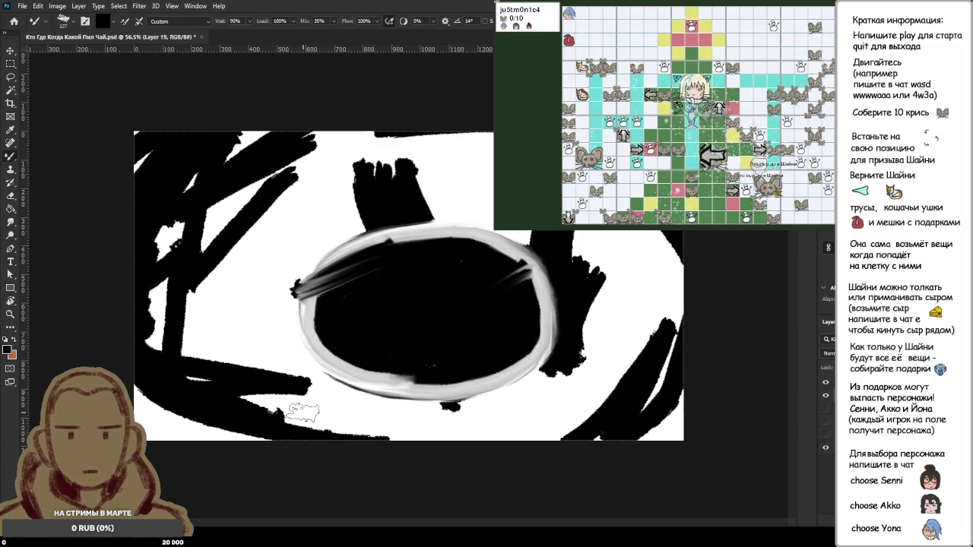
Step: Select the whole canvas and delete every stroke, leaving it blank white
key(ctrl+a)
key(Delete)
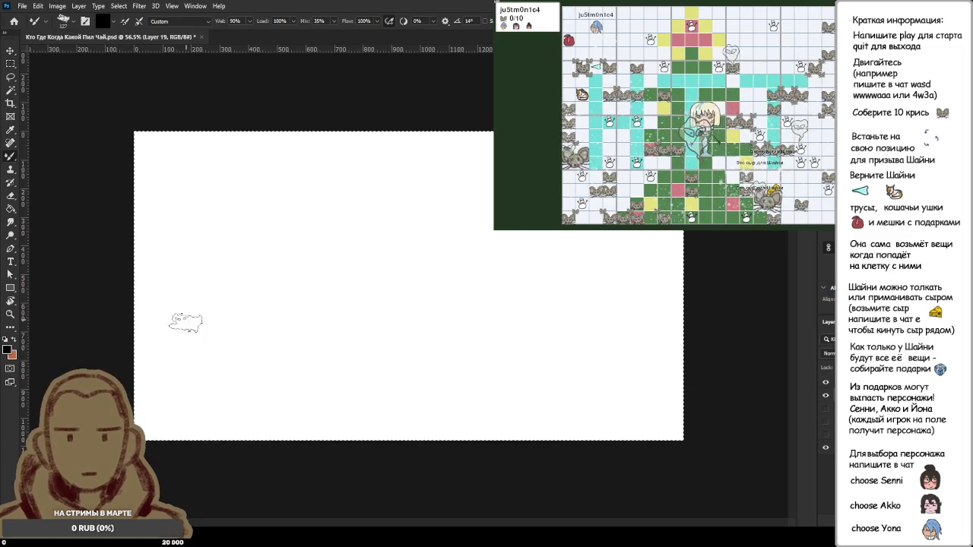
Step: Paint trial black curves across the lower canvas, undoing them back to blank
drag(182, 308, 411, 438)
drag(254, 365, 509, 417)
drag(623, 384, 688, 351)
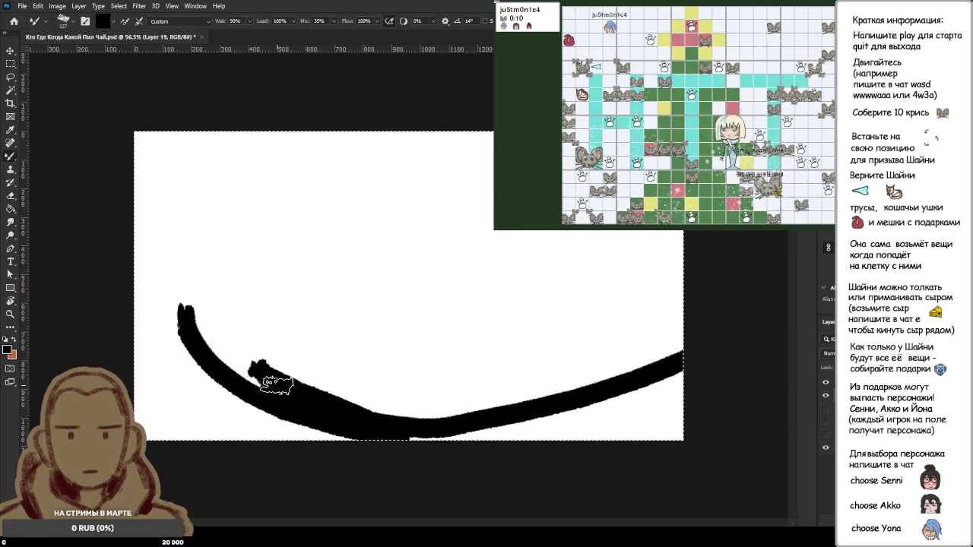
drag(307, 425, 548, 411)
drag(137, 186, 190, 156)
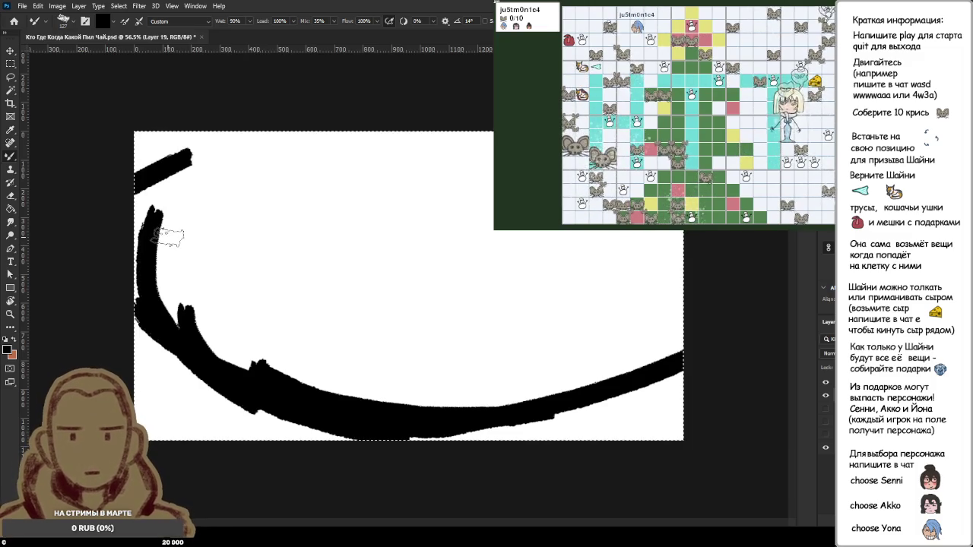
key(ctrl+z)
key(ctrl+z)
key(ctrl+z)
key(ctrl+z)
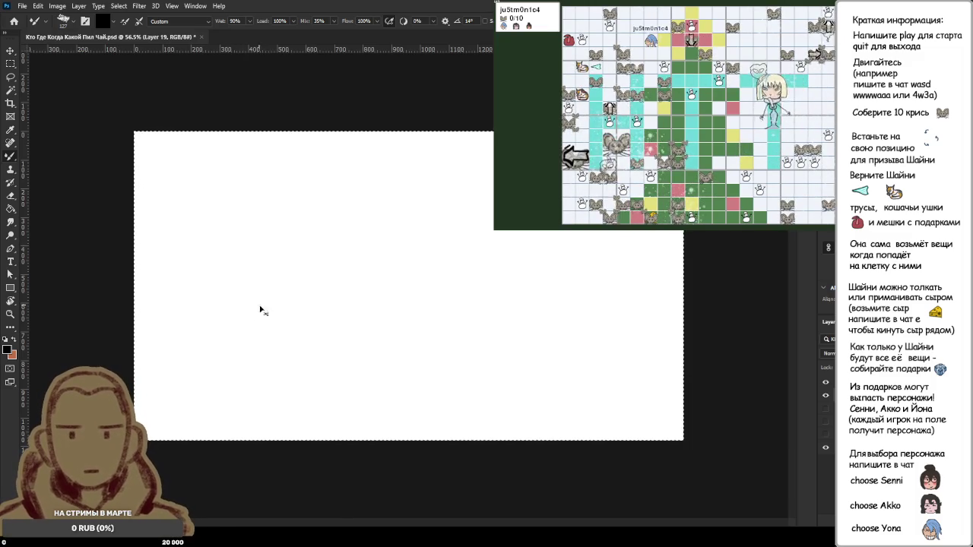
mouse_move(339, 431)
mouse_down()
mouse_move(466, 428)
mouse_move(635, 361)
mouse_move(650, 283)
mouse_up()
key(ctrl+z)
key(ctrl+z)
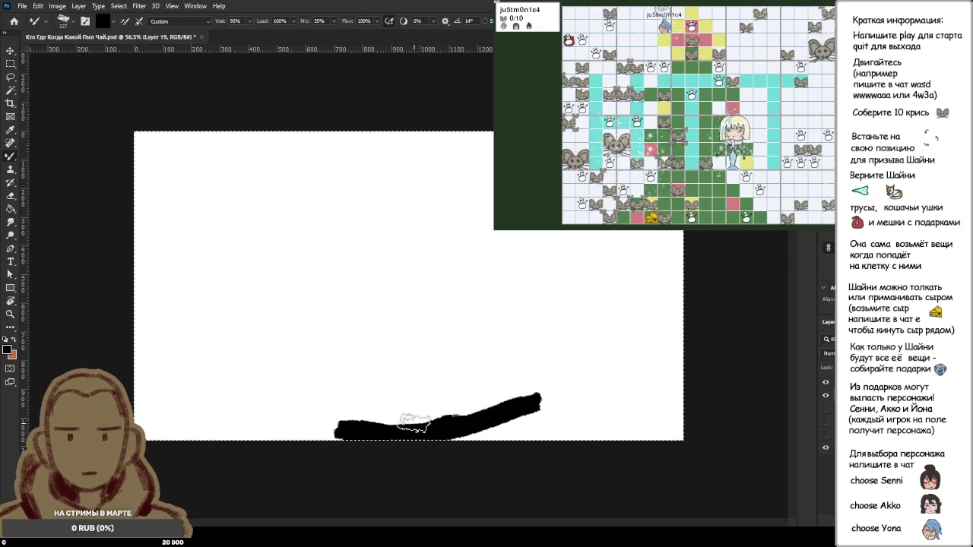
Step: Sweep thick black strokes into a large oval rim around the lower and left edges
mouse_move(358, 422)
mouse_down()
mouse_move(266, 354)
mouse_move(298, 326)
mouse_up()
drag(296, 391, 308, 296)
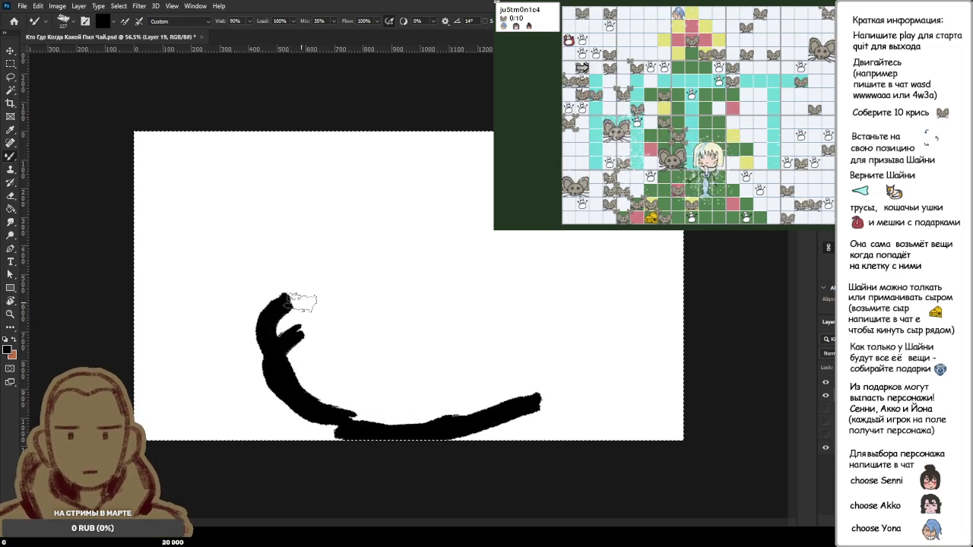
key(ctrl+z)
key(ctrl+z)
key(ctrl+z)
mouse_move(149, 288)
mouse_down()
mouse_move(406, 419)
mouse_move(517, 403)
mouse_move(677, 308)
mouse_up()
mouse_move(555, 384)
mouse_down()
mouse_move(676, 306)
mouse_move(521, 387)
mouse_up()
drag(180, 340, 133, 283)
mouse_move(140, 244)
mouse_down()
mouse_move(228, 133)
mouse_move(217, 126)
mouse_move(148, 175)
mouse_up()
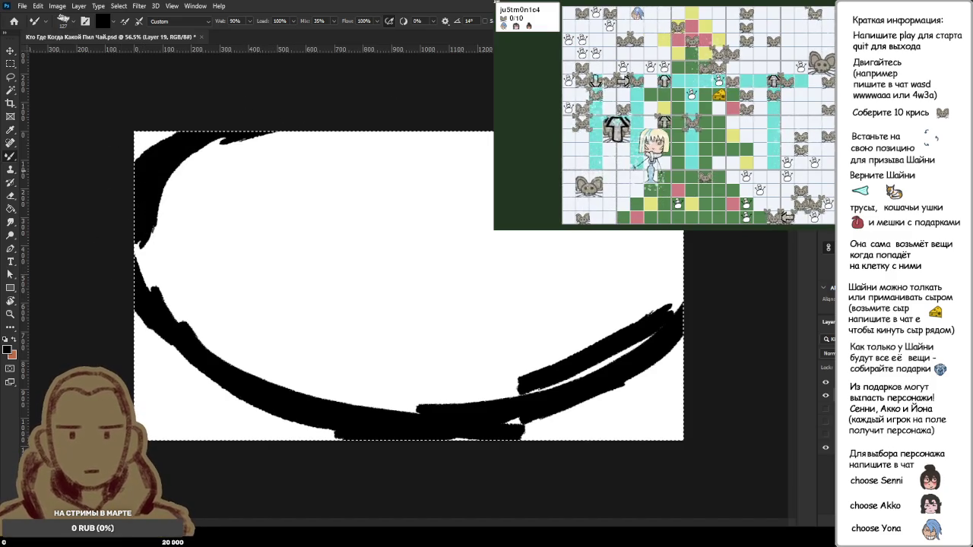
drag(646, 349, 676, 308)
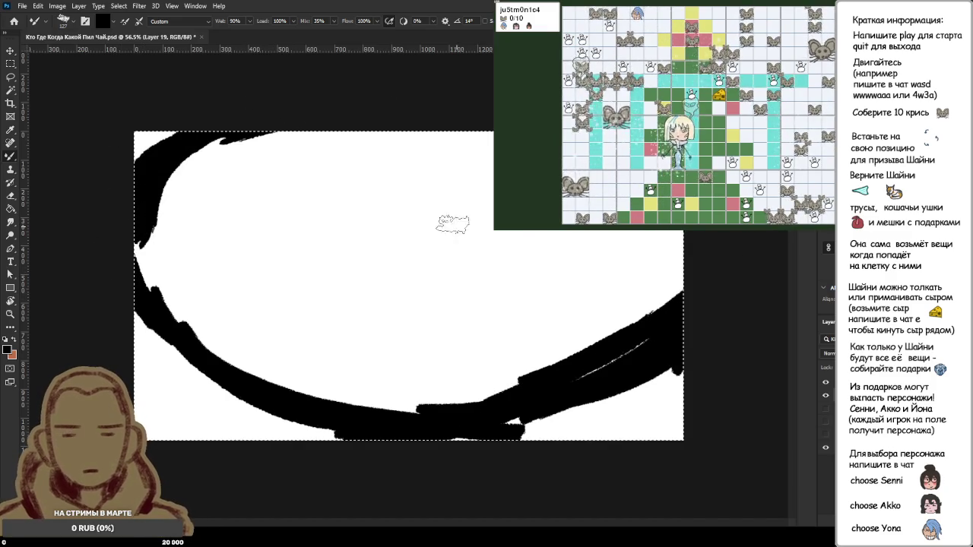
Step: Paint and undo a hooked stroke and a horizontal stroke inside the plate
drag(447, 220, 339, 194)
key(ctrl+z)
mouse_move(205, 202)
mouse_down()
mouse_move(479, 200)
mouse_move(426, 199)
mouse_move(444, 193)
mouse_move(391, 152)
mouse_move(473, 165)
mouse_move(390, 177)
mouse_move(464, 161)
mouse_move(412, 171)
mouse_up()
key(ctrl+z)
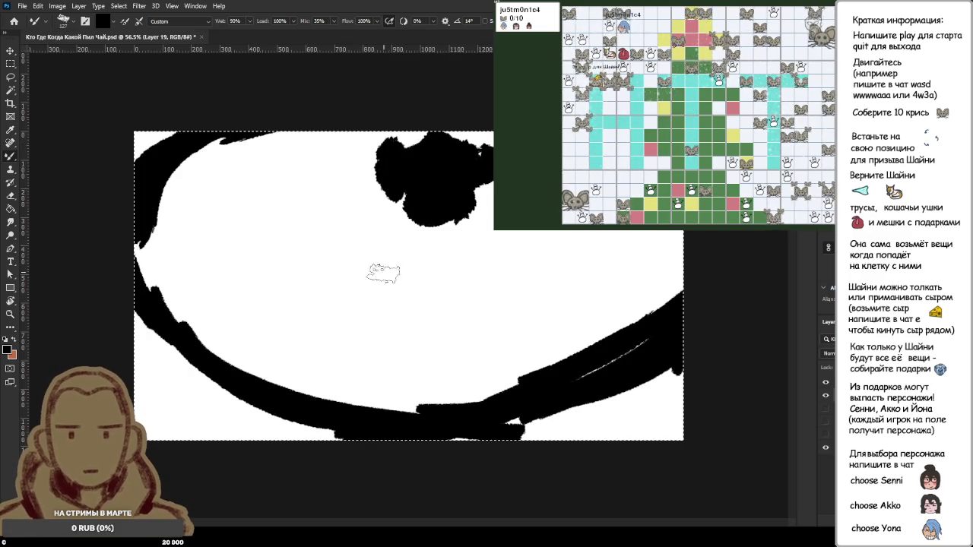
Step: Paint diagonal strokes across the plate's middle, then undo them
mouse_move(266, 140)
mouse_down()
mouse_move(178, 228)
mouse_move(272, 222)
mouse_up()
mouse_move(319, 207)
mouse_down()
mouse_move(251, 308)
mouse_move(345, 272)
mouse_up()
drag(378, 341, 509, 282)
mouse_move(488, 348)
mouse_down()
mouse_move(618, 239)
mouse_move(486, 228)
mouse_move(319, 247)
mouse_up()
drag(365, 148, 228, 274)
key(ctrl+z)
key(ctrl+z)
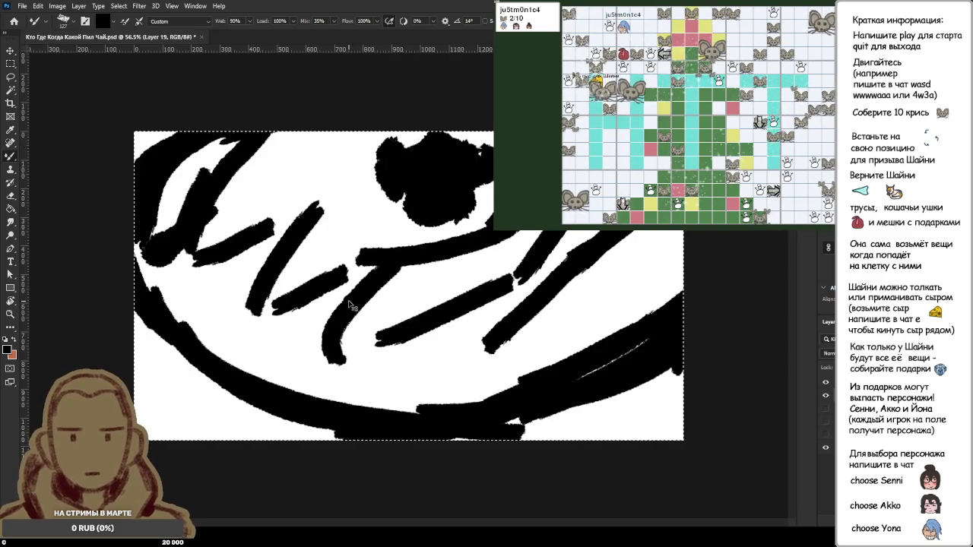
key(ctrl+z)
key(ctrl+z)
key(ctrl+z)
key(ctrl+z)
key(ctrl+z)
key(ctrl+z)
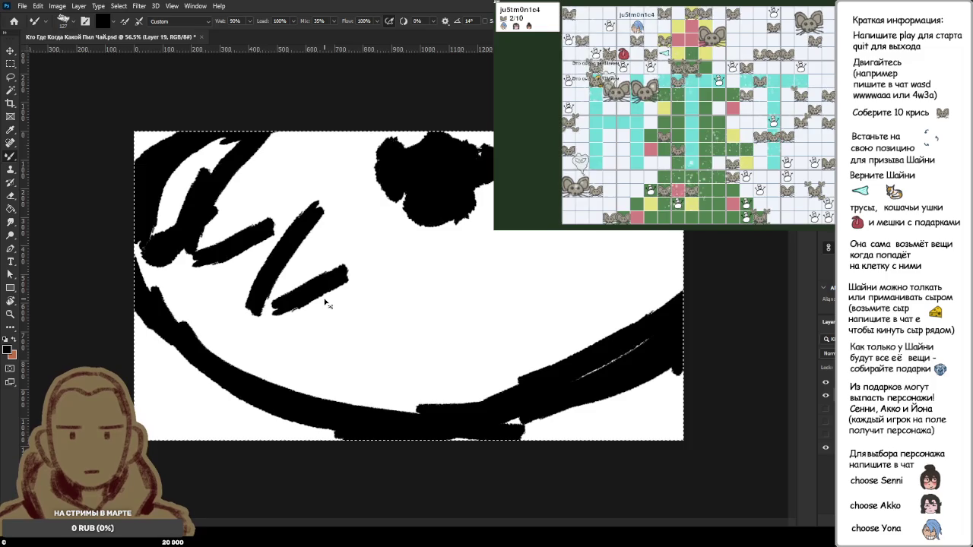
key(ctrl+z)
key(ctrl+z)
key(ctrl+z)
key(ctrl+z)
key(ctrl+z)
mouse_move(266, 221)
mouse_down()
mouse_move(305, 251)
mouse_move(442, 288)
mouse_move(493, 282)
mouse_up()
Step: Erase the top-right blob with a size-300 eraser, leaving a small mark near the plate's top
key(ctrl+z)
key(ctrl+z)
key(ctrl+z)
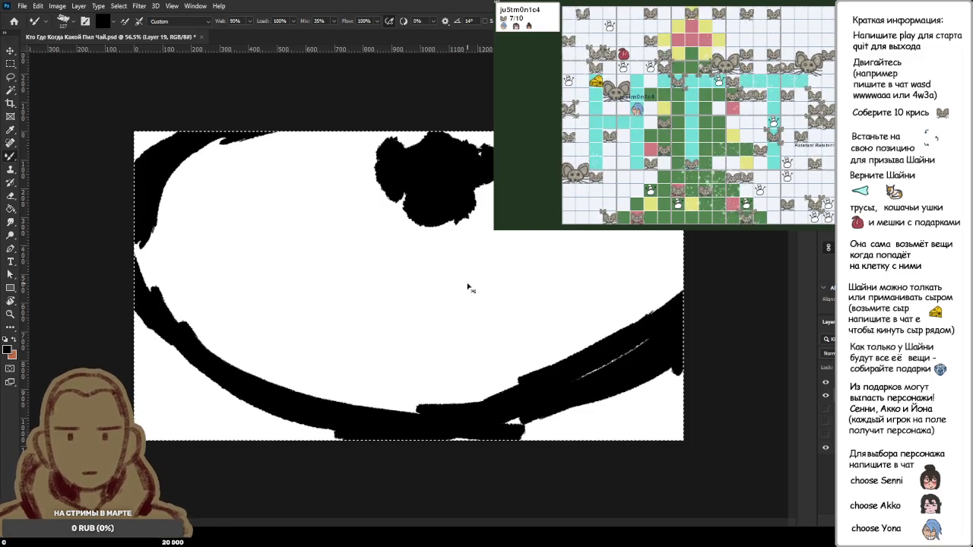
key(e)
key(bracketright)
key(bracketright)
key(bracketright)
mouse_move(381, 196)
mouse_down()
mouse_move(456, 163)
mouse_move(445, 195)
mouse_up()
key(b)
mouse_move(427, 161)
mouse_down()
mouse_move(426, 190)
mouse_move(441, 204)
mouse_up()
key(ctrl+z)
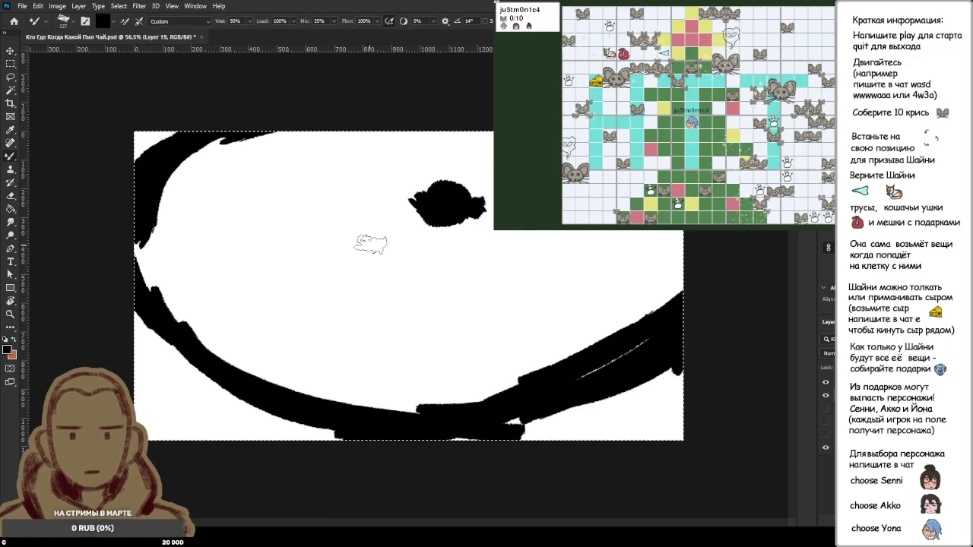
Step: Try extending the central blob with strokes, undoing the stray marks
drag(416, 204, 359, 237)
key(ctrl+z)
mouse_move(422, 209)
mouse_down()
mouse_move(384, 224)
mouse_move(289, 232)
mouse_move(363, 236)
mouse_move(383, 285)
mouse_move(585, 235)
mouse_up()
key(ctrl+z)
key(ctrl+z)
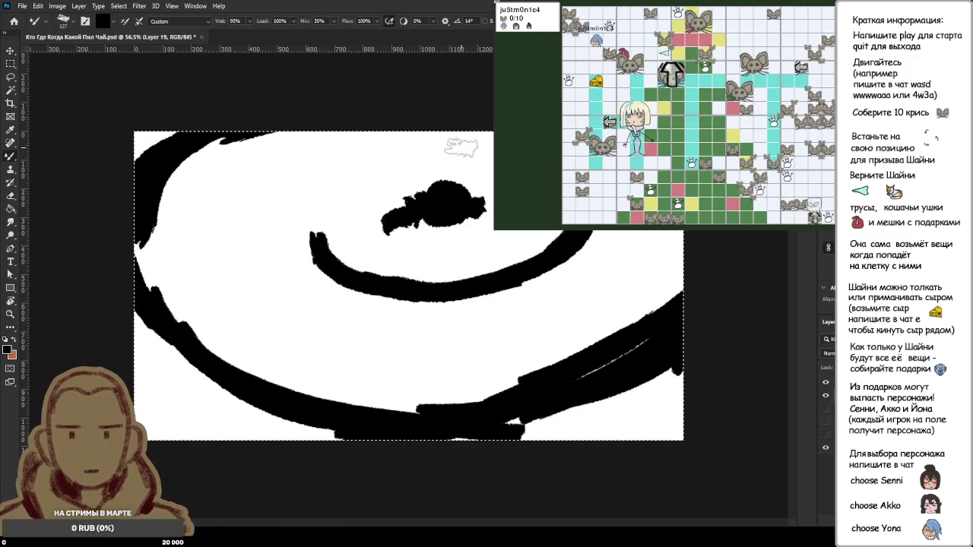
Step: Paint the inner ring's upper arc, then clear the whole layer
mouse_move(376, 148)
mouse_down()
mouse_move(304, 221)
mouse_move(312, 190)
mouse_up()
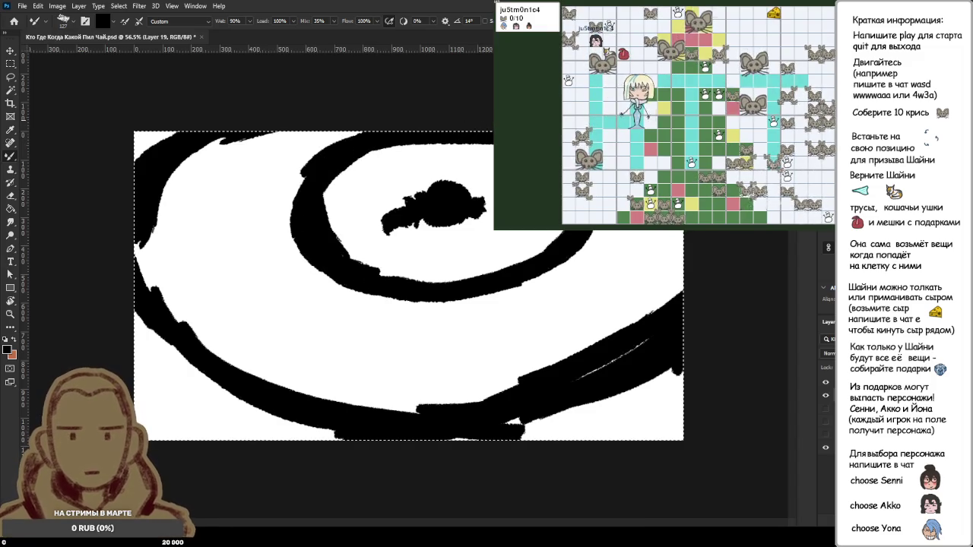
drag(575, 261, 582, 241)
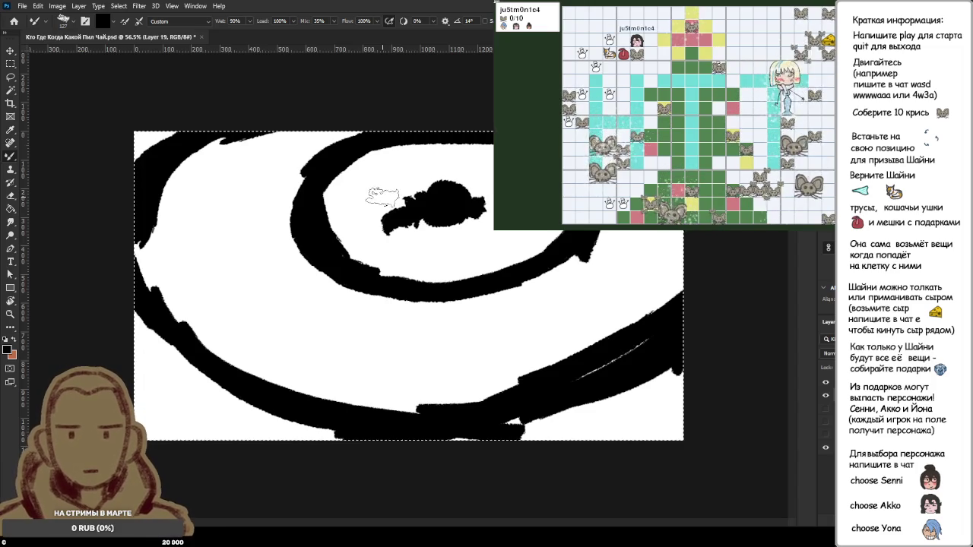
key(Delete)
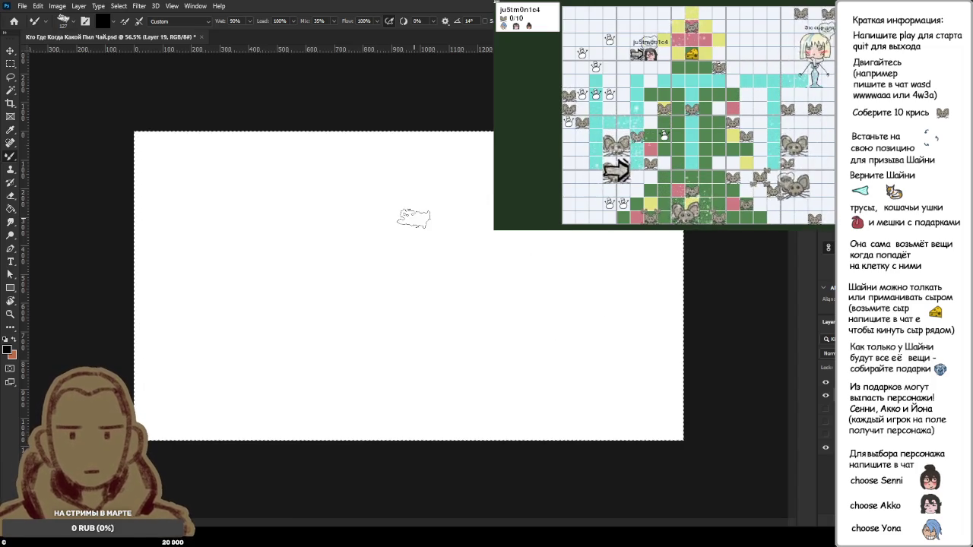
Step: Paint a thick black elliptical outer rim, a central blob and the inner ring's lower curve
drag(137, 319, 346, 410)
mouse_move(138, 337)
mouse_down()
mouse_move(661, 371)
mouse_move(634, 251)
mouse_move(608, 232)
mouse_move(380, 228)
mouse_move(234, 247)
mouse_up()
mouse_move(407, 213)
mouse_down()
mouse_move(130, 261)
mouse_move(141, 326)
mouse_move(543, 388)
mouse_up()
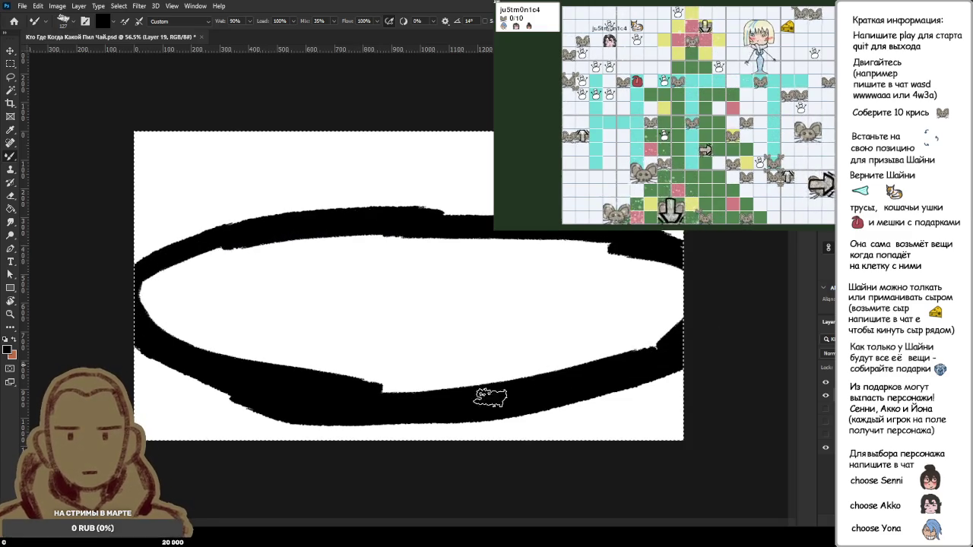
click(426, 289)
mouse_move(426, 275)
mouse_down()
mouse_move(418, 262)
mouse_move(445, 270)
mouse_move(388, 283)
mouse_up()
mouse_move(301, 333)
mouse_down()
mouse_move(423, 348)
mouse_move(508, 331)
mouse_move(553, 310)
mouse_move(550, 271)
mouse_move(460, 255)
mouse_move(373, 260)
mouse_move(296, 283)
mouse_move(339, 327)
mouse_move(474, 327)
mouse_up()
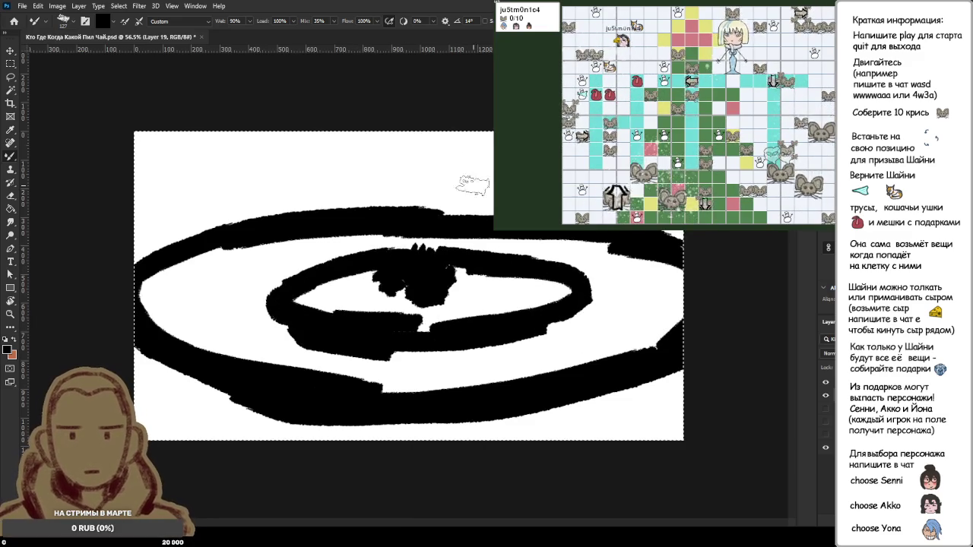
Step: Add a diagonal black table-leg stroke, erase its lower end and redraw it to the canvas bottom
mouse_move(484, 163)
mouse_down()
mouse_move(498, 244)
mouse_move(494, 304)
mouse_move(401, 441)
mouse_up()
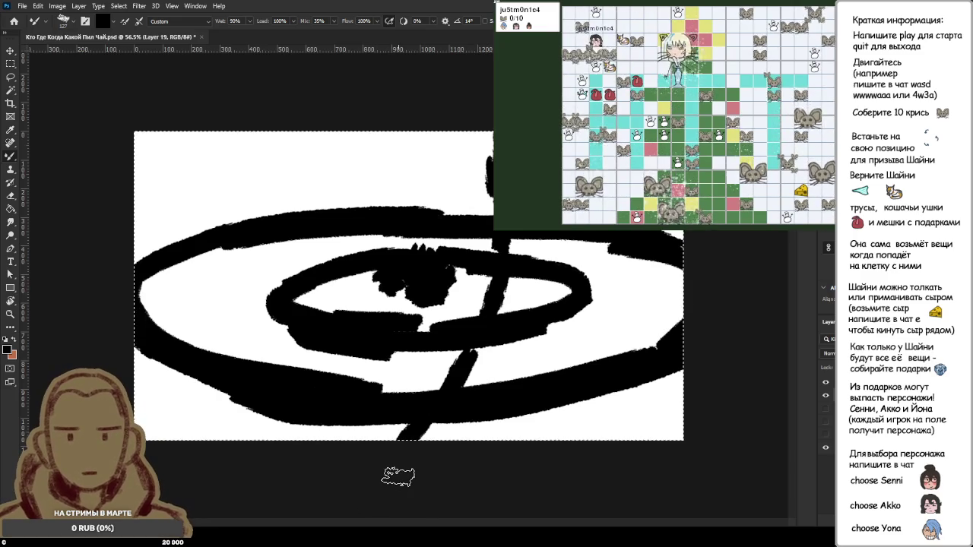
mouse_move(410, 435)
mouse_down()
mouse_move(456, 384)
mouse_move(489, 323)
mouse_up()
drag(477, 359, 439, 485)
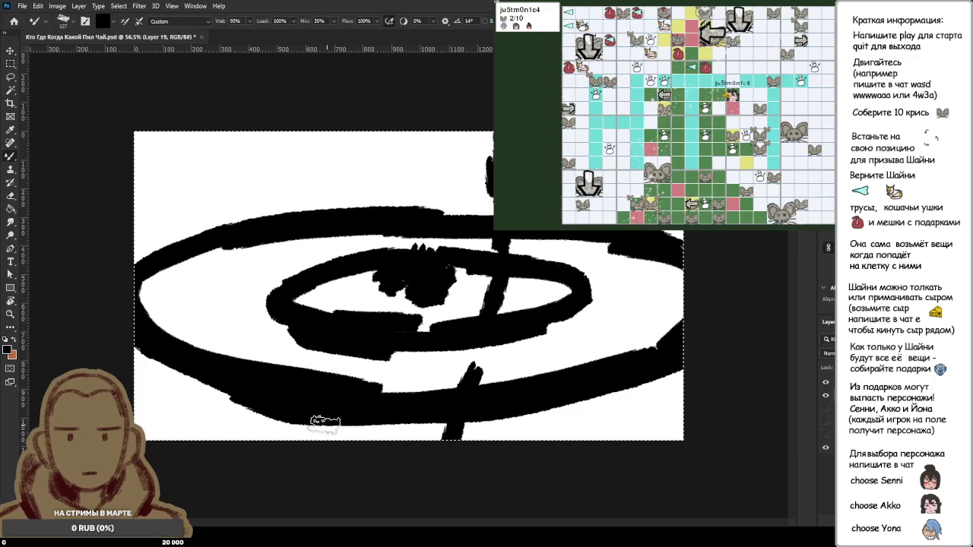
Step: Blend grey paint over the ring bands, the plate's centre and the left-edge specks
key(i)
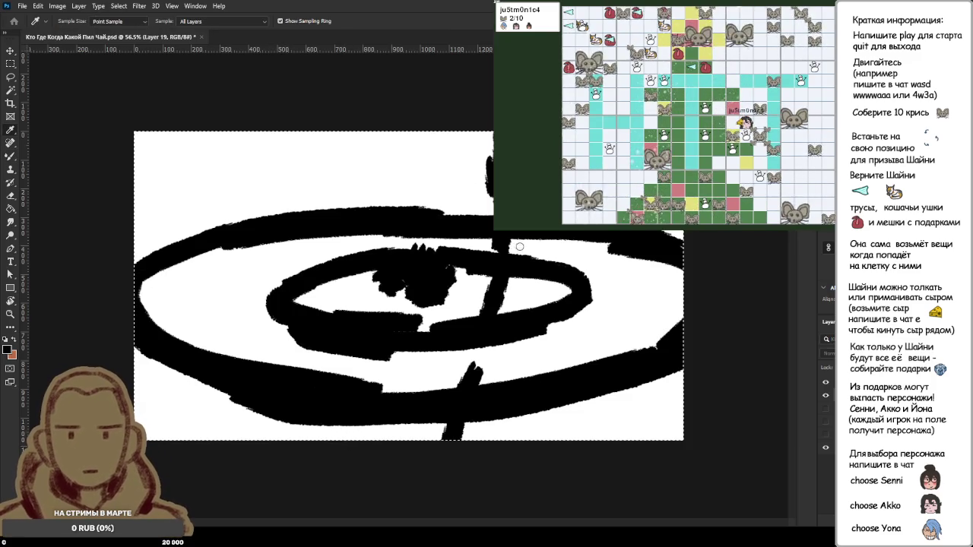
key(b)
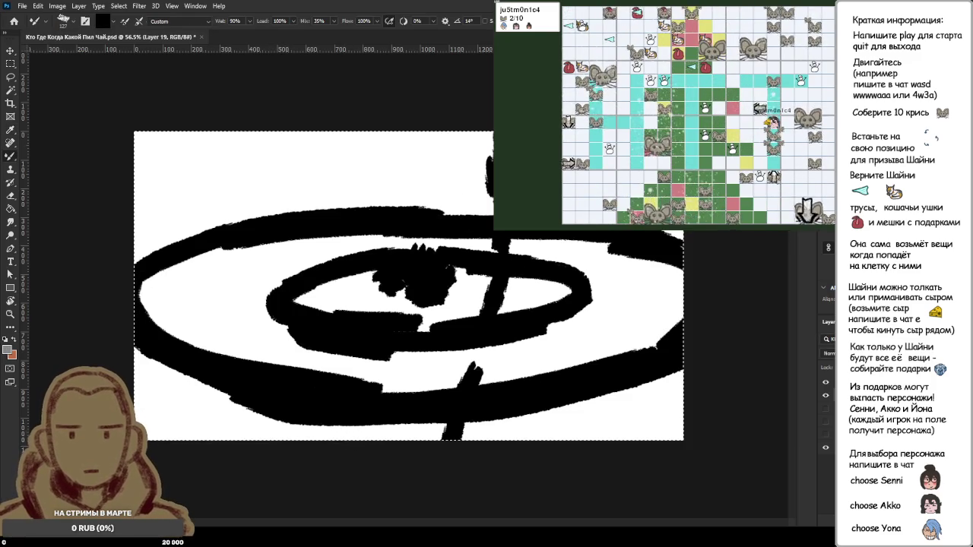
mouse_move(152, 308)
mouse_down()
mouse_move(324, 236)
mouse_move(425, 227)
mouse_move(605, 244)
mouse_move(558, 267)
mouse_move(646, 274)
mouse_move(669, 301)
mouse_move(586, 365)
mouse_move(566, 355)
mouse_move(433, 372)
mouse_move(608, 323)
mouse_move(688, 277)
mouse_up()
mouse_move(465, 312)
mouse_down()
mouse_move(566, 295)
mouse_move(472, 286)
mouse_up()
mouse_move(422, 318)
mouse_down()
mouse_move(304, 292)
mouse_move(471, 270)
mouse_move(417, 310)
mouse_move(304, 300)
mouse_move(183, 319)
mouse_move(228, 301)
mouse_move(185, 325)
mouse_move(274, 335)
mouse_move(221, 338)
mouse_move(336, 345)
mouse_move(342, 372)
mouse_move(365, 384)
mouse_move(434, 361)
mouse_move(455, 370)
mouse_move(369, 364)
mouse_move(414, 351)
mouse_move(405, 359)
mouse_up()
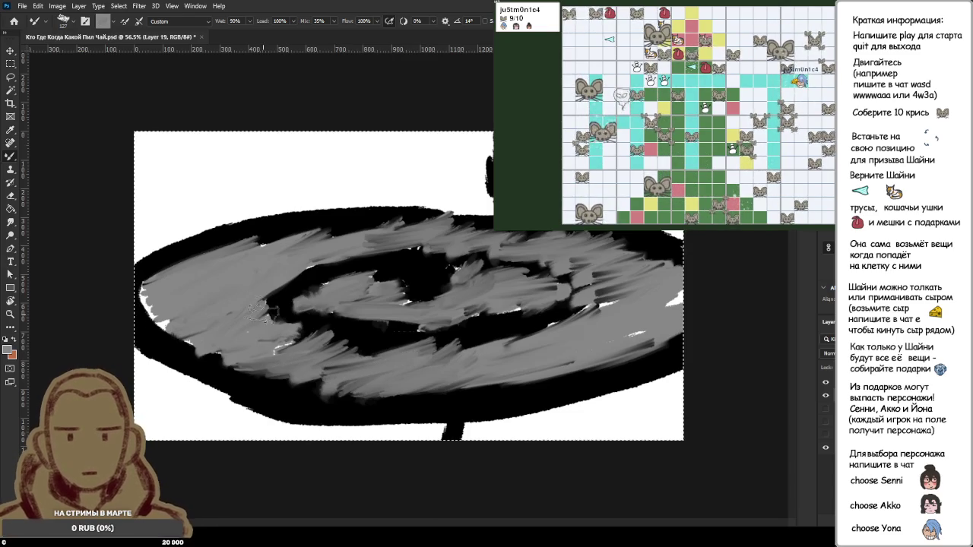
drag(155, 304, 266, 348)
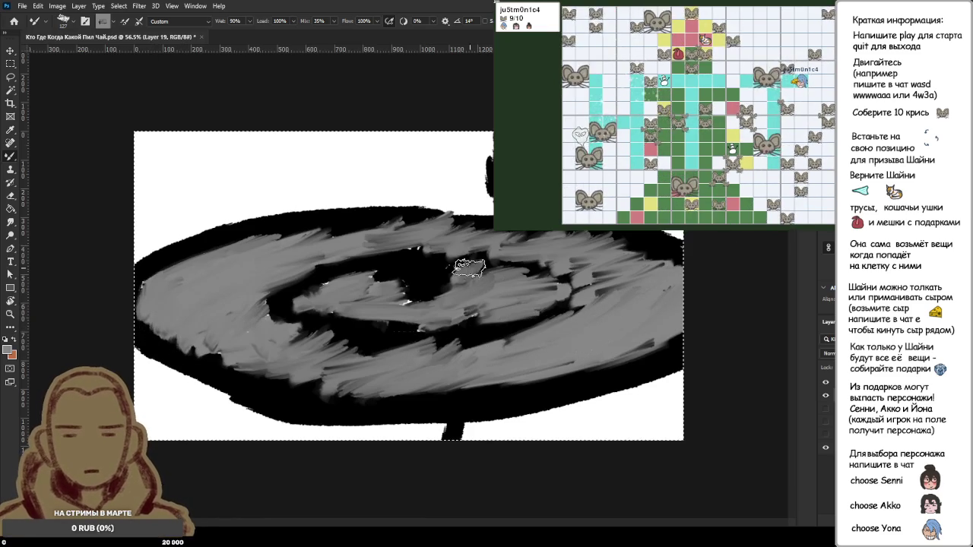
drag(469, 268, 325, 344)
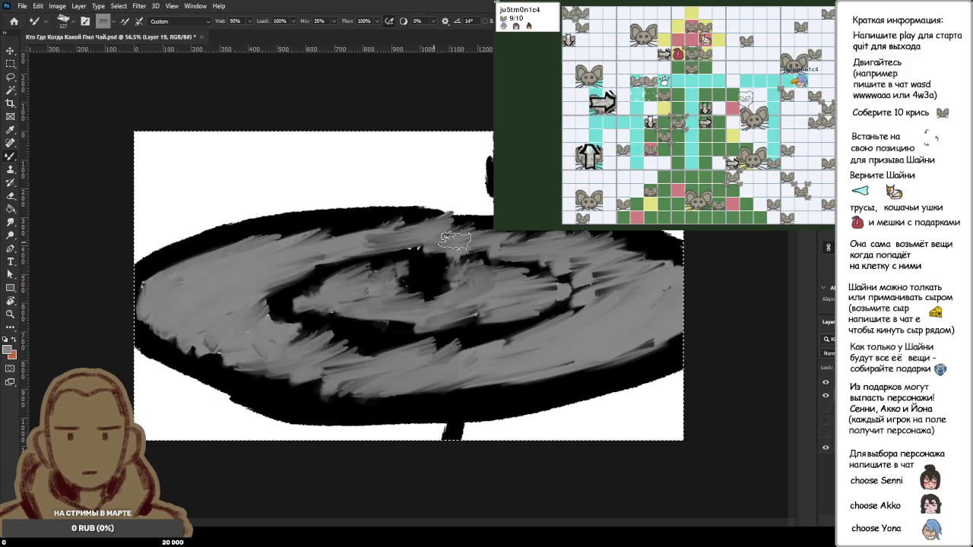
key(alt)
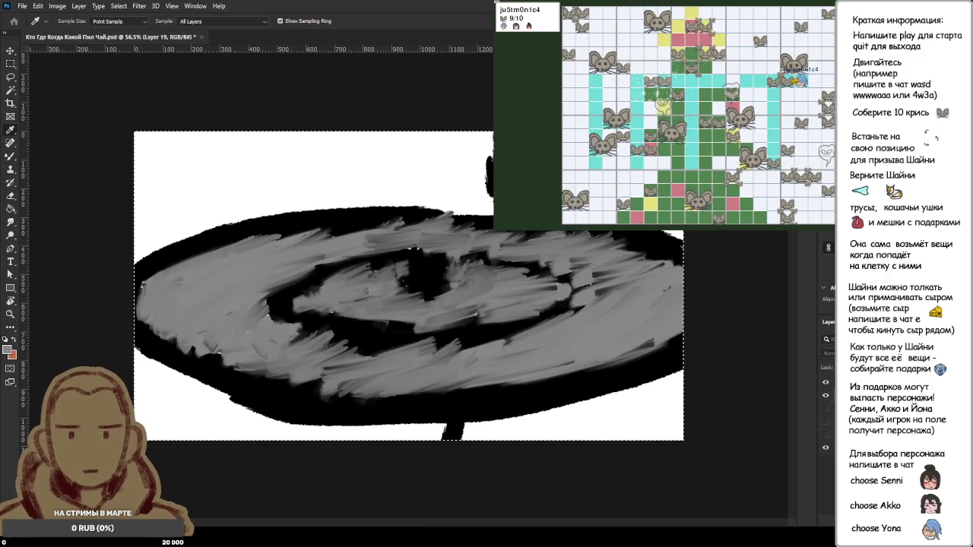
Step: Sample a light grey from the plate and dab four soft light-grey blobs into the dark centre
alt+click(397, 374)
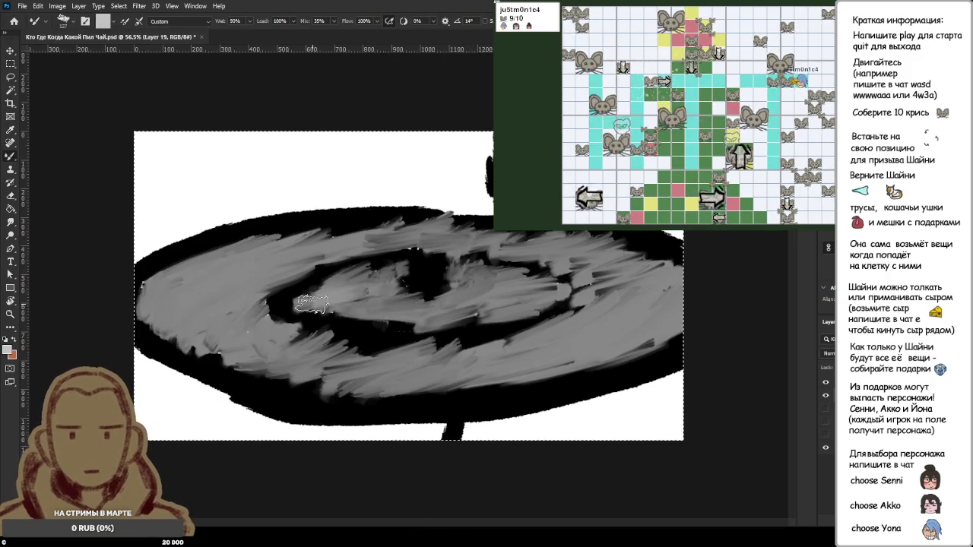
mouse_move(329, 299)
mouse_down()
mouse_move(379, 314)
mouse_move(362, 312)
mouse_move(373, 318)
mouse_move(419, 321)
mouse_up()
mouse_move(477, 310)
mouse_down()
mouse_move(547, 293)
mouse_move(501, 274)
mouse_up()
mouse_move(337, 295)
mouse_down()
mouse_move(372, 275)
mouse_move(346, 278)
mouse_move(392, 265)
mouse_up()
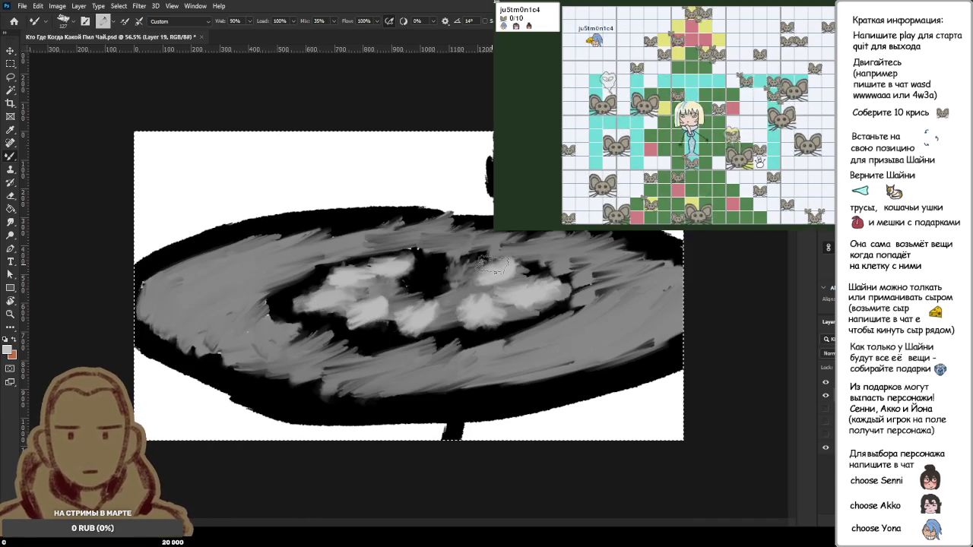
drag(437, 260, 450, 266)
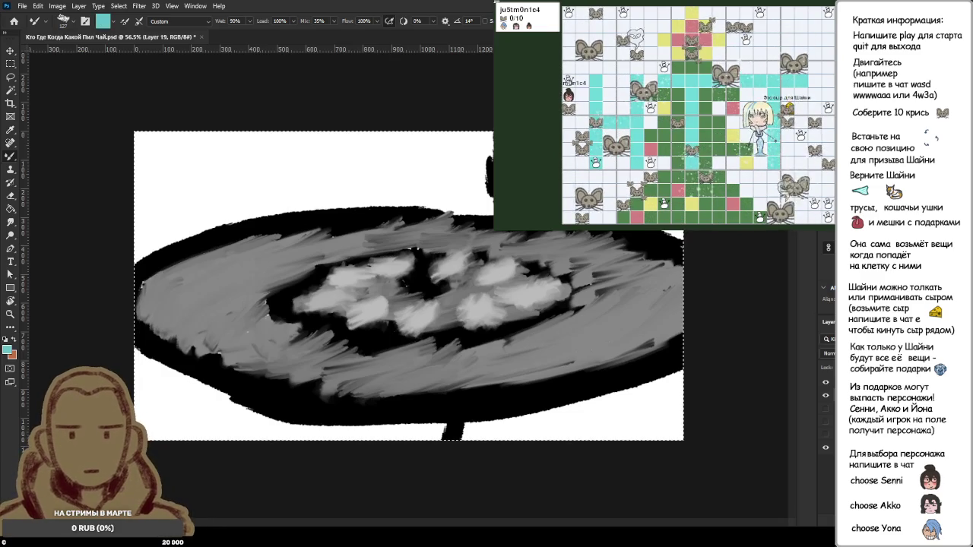
Step: Tint the central light blobs pale cyan with short strokes
drag(351, 320, 384, 308)
mouse_move(318, 308)
mouse_down()
mouse_move(343, 298)
mouse_move(348, 275)
mouse_up()
drag(358, 268, 386, 262)
drag(419, 302, 403, 335)
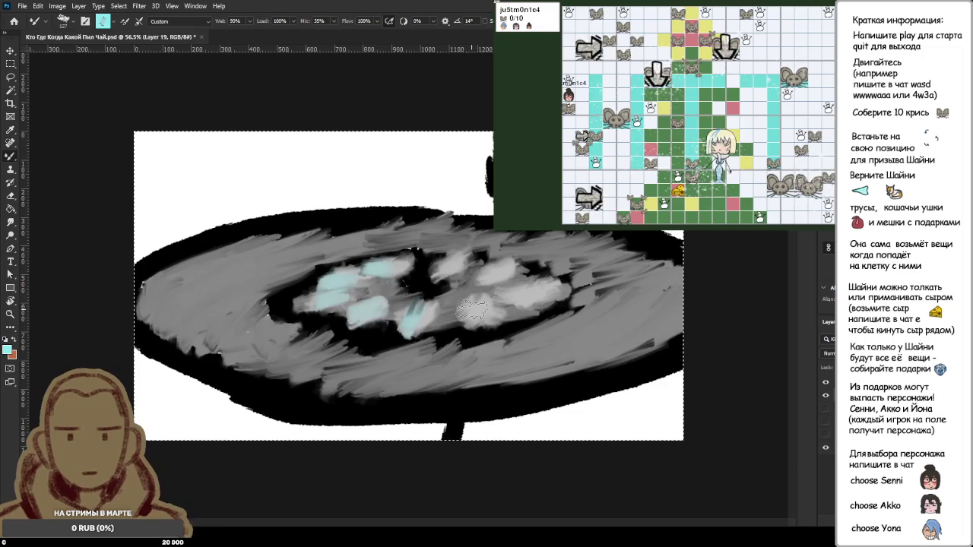
drag(456, 319, 486, 300)
drag(551, 297, 513, 288)
drag(487, 277, 524, 262)
drag(442, 266, 475, 247)
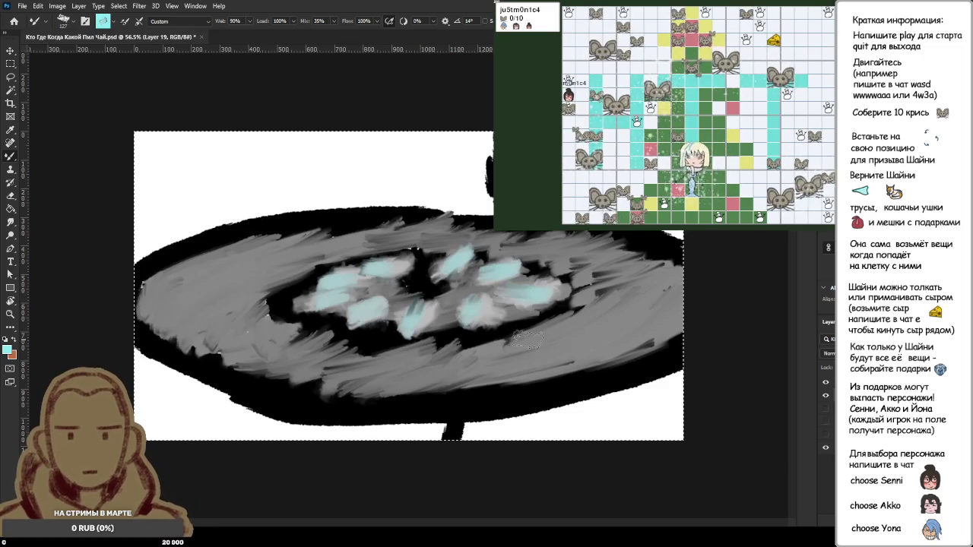
drag(361, 264, 410, 258)
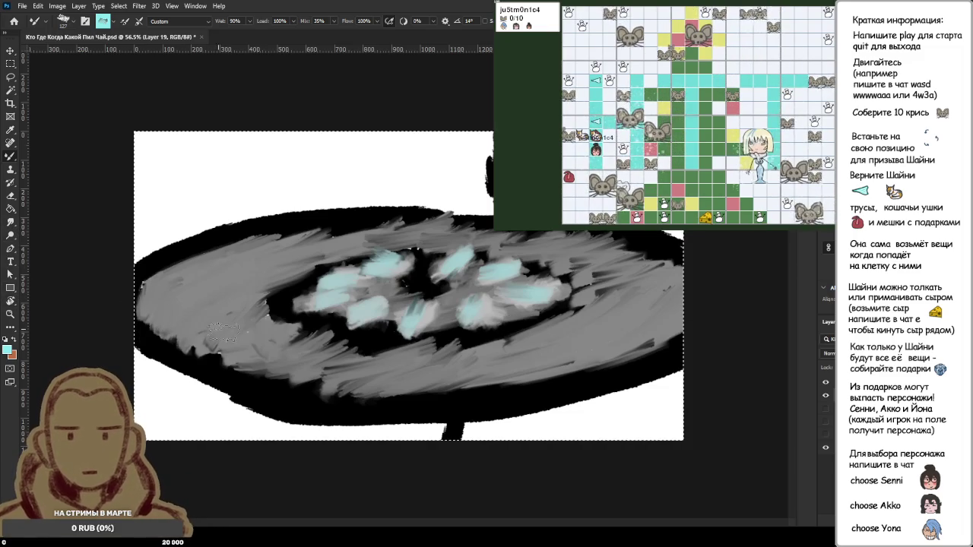
Step: Paint the white background and table leg dark grey, then deselect
alt+click(255, 365)
mouse_move(456, 430)
mouse_down()
mouse_move(486, 429)
mouse_move(357, 431)
mouse_move(635, 407)
mouse_move(662, 430)
mouse_up()
mouse_move(577, 432)
mouse_down()
mouse_move(650, 403)
mouse_move(99, 401)
mouse_up()
mouse_move(65, 282)
mouse_down()
mouse_move(162, 206)
mouse_move(221, 186)
mouse_move(175, 163)
mouse_move(198, 193)
mouse_move(319, 163)
mouse_move(457, 175)
mouse_up()
key(ctrl+d)
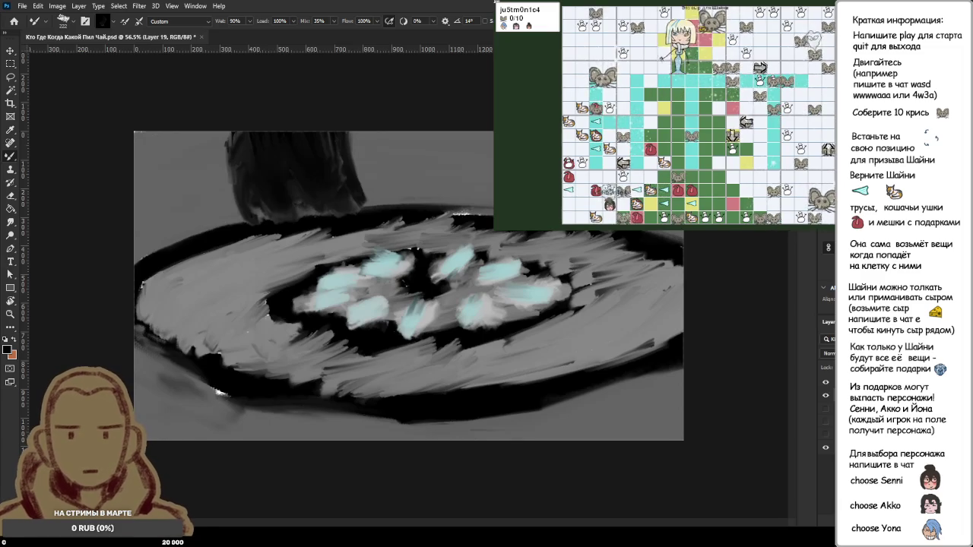